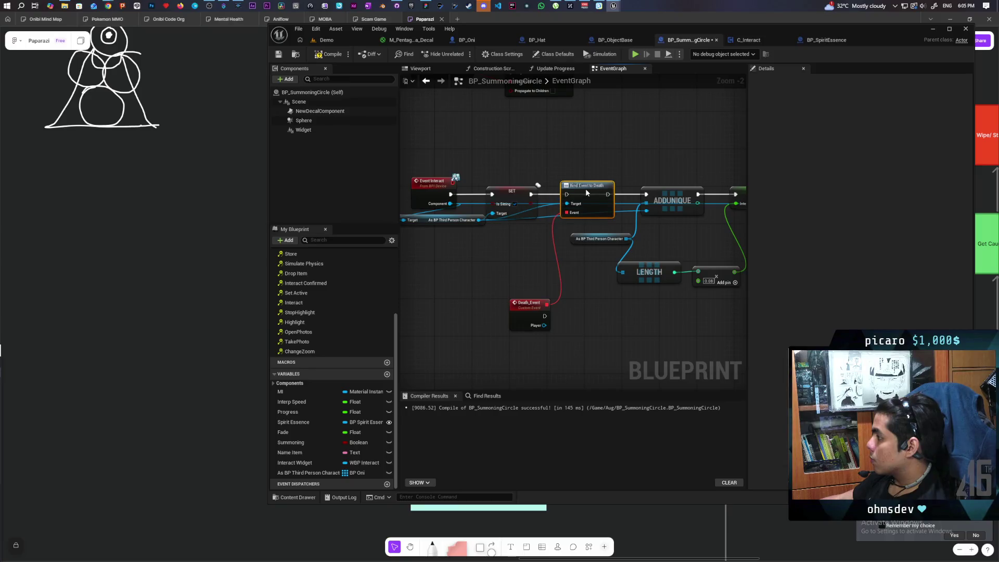
# Step: Wire Bind Event to Death's execution into ADDUNIQUE, nudge Death_Event, and save BP_SummoningCircle
pyautogui.moveTo(588, 186)
pyautogui.mouseDown()
pyautogui.moveTo(586, 213)
pyautogui.moveTo(585, 186)
pyautogui.mouseUp()
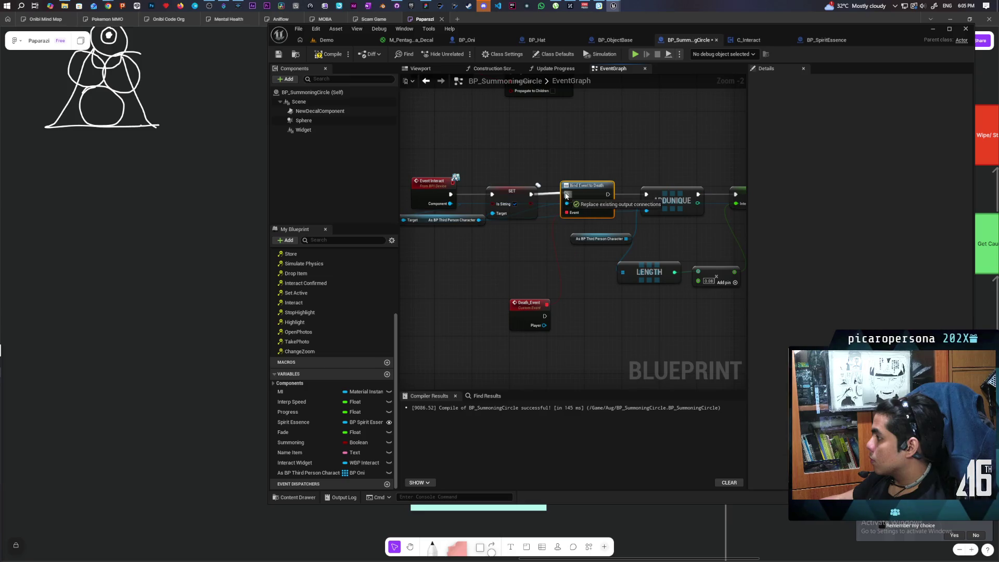
pyautogui.moveTo(607, 194); pyautogui.dragTo(647, 198)
pyautogui.click(501, 254)
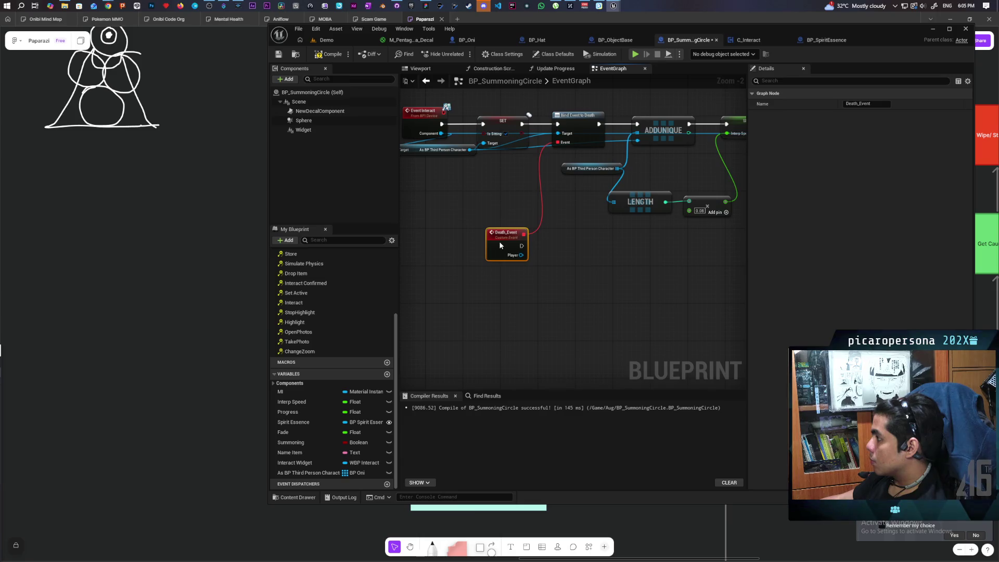
pyautogui.moveTo(501, 240); pyautogui.dragTo(501, 245)
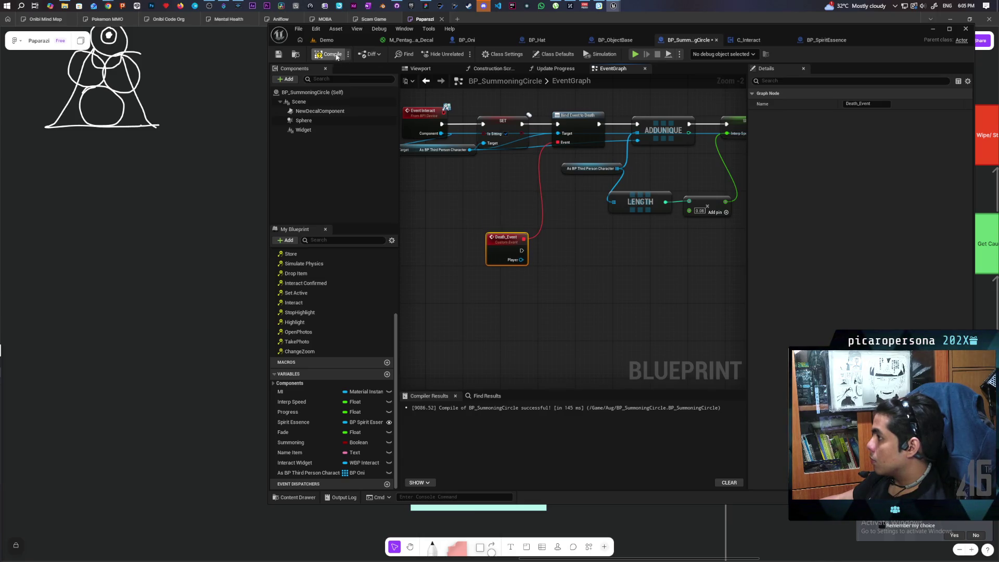
pyautogui.hotkey('ctrl', 's')
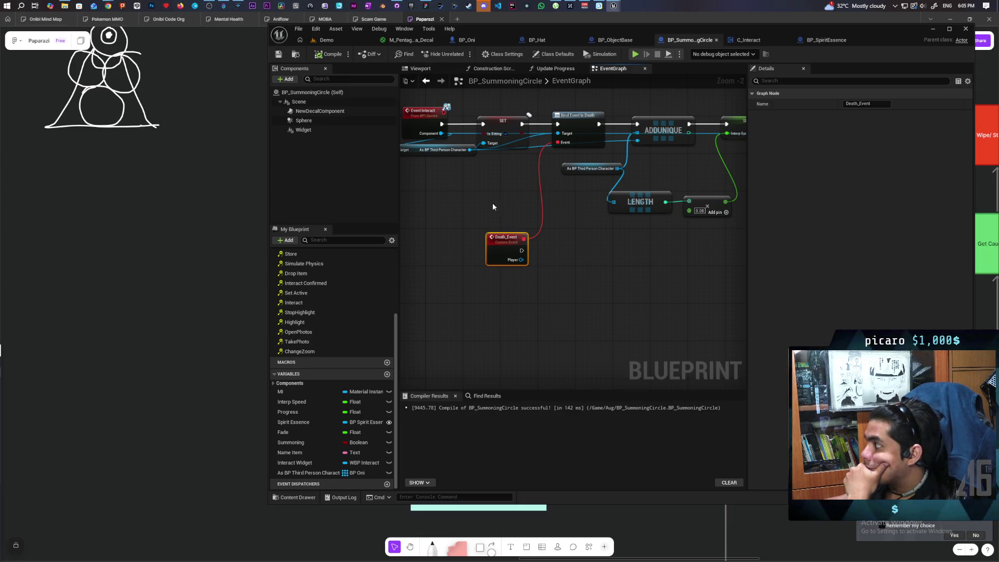
# Step: Move Death_Event left and select the array-update nodes for copying
pyautogui.moveTo(492, 259); pyautogui.dragTo(463, 264)
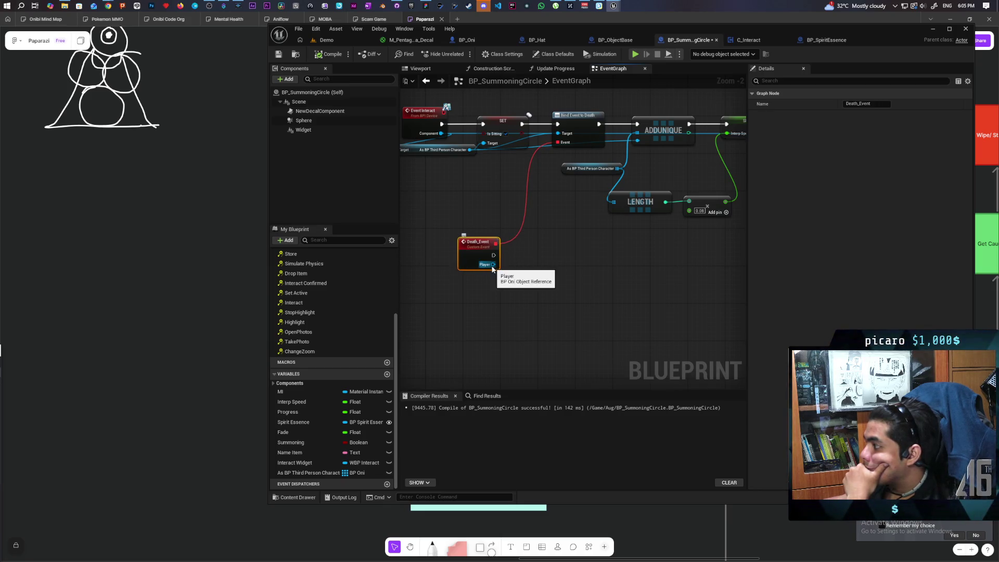
pyautogui.moveTo(553, 259); pyautogui.dragTo(476, 284)
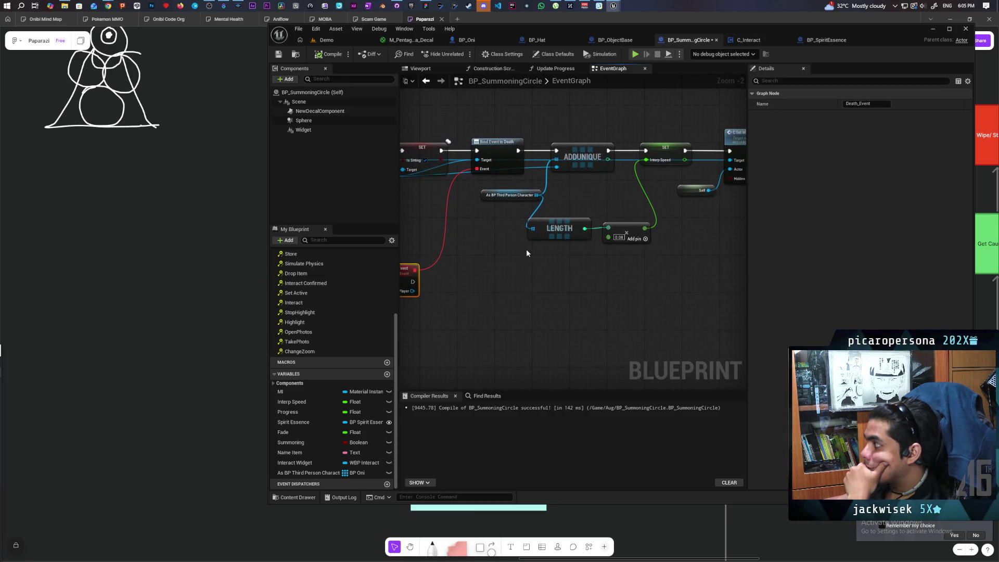
pyautogui.moveTo(501, 251)
pyautogui.mouseDown()
pyautogui.moveTo(628, 214)
pyautogui.moveTo(680, 165)
pyautogui.mouseUp()
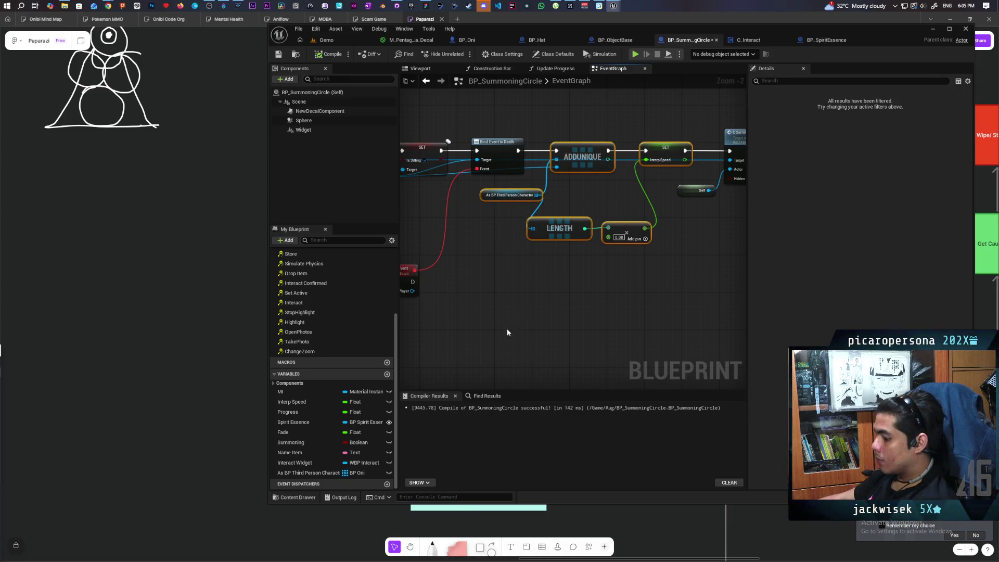
# Step: Duplicate the array nodes and add a REMOVE node driven by Death_Event's execution and Player
pyautogui.hotkey('ctrl', 'c')
pyautogui.hotkey('ctrl', 'v')
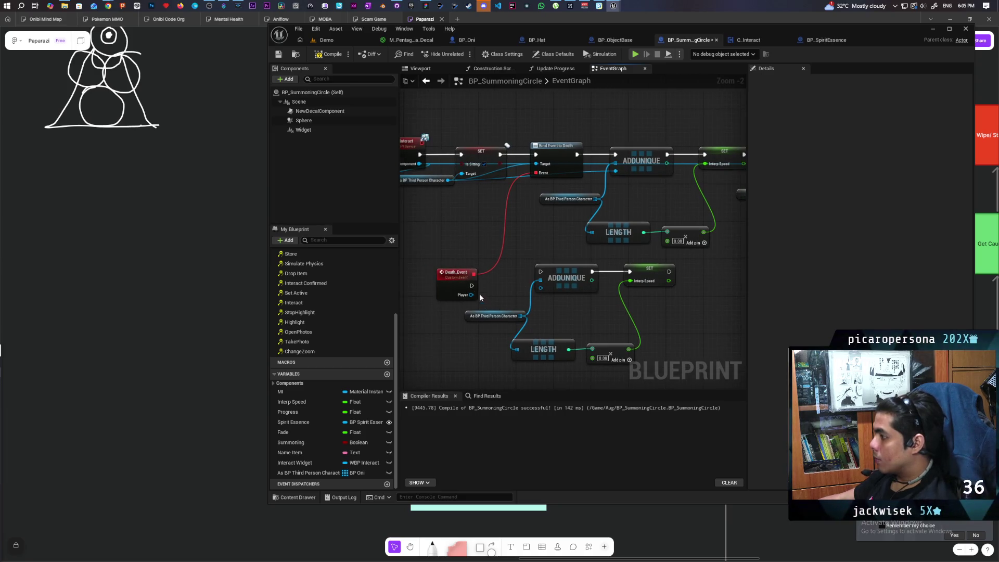
pyautogui.moveTo(520, 316); pyautogui.dragTo(544, 314)
pyautogui.write('remove')
pyautogui.press('Return')
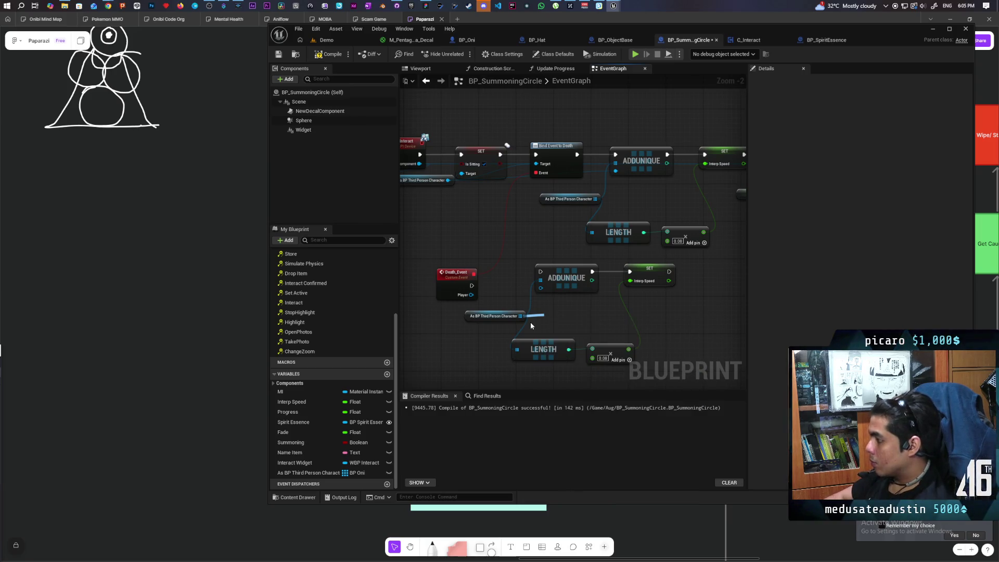
pyautogui.moveTo(471, 295)
pyautogui.mouseDown()
pyautogui.moveTo(548, 336)
pyautogui.moveTo(573, 311)
pyautogui.mouseUp()
pyautogui.moveTo(471, 285)
pyautogui.mouseDown()
pyautogui.moveTo(557, 312)
pyautogui.moveTo(545, 309)
pyautogui.moveTo(630, 271)
pyautogui.mouseUp()
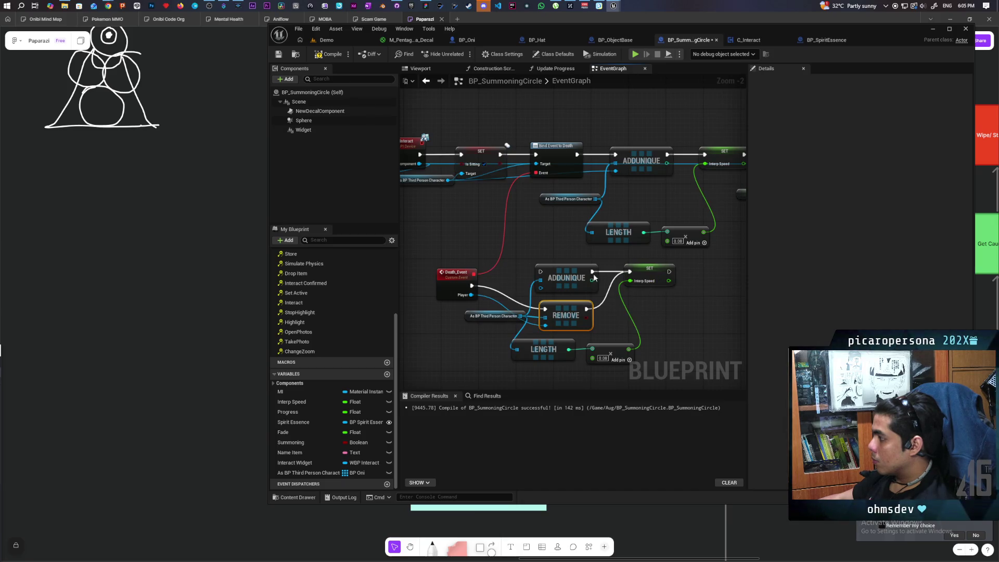
# Step: Replace the duplicated ADDUNIQUE with REMOVE and reposition SET Interp Speed and LENGTH
pyautogui.click(563, 283)
pyautogui.press('Delete')
pyautogui.moveTo(567, 317); pyautogui.dragTo(556, 294)
pyautogui.moveTo(644, 277); pyautogui.dragTo(620, 290)
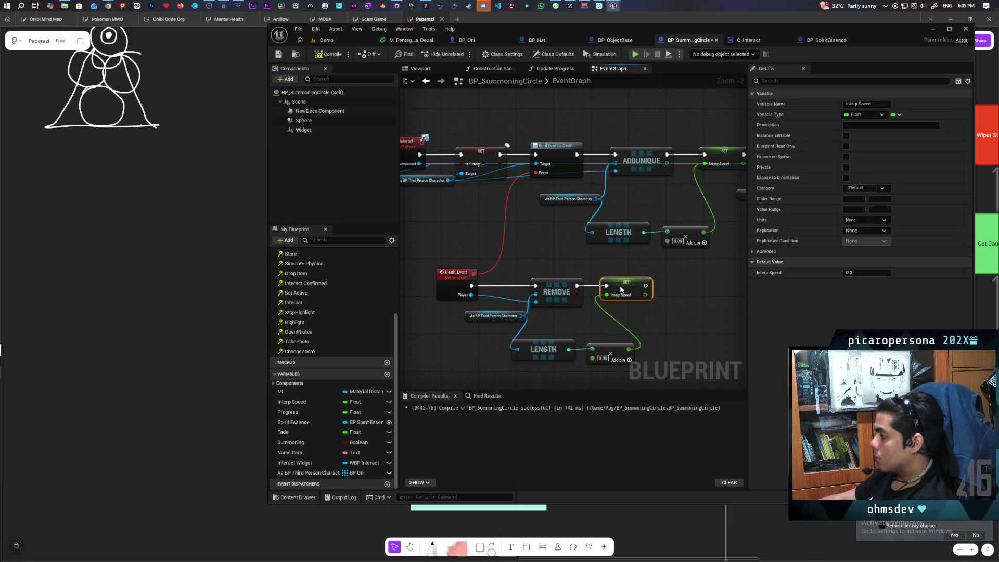
pyautogui.moveTo(541, 348)
pyautogui.mouseDown()
pyautogui.moveTo(555, 327)
pyautogui.moveTo(472, 312)
pyautogui.mouseUp()
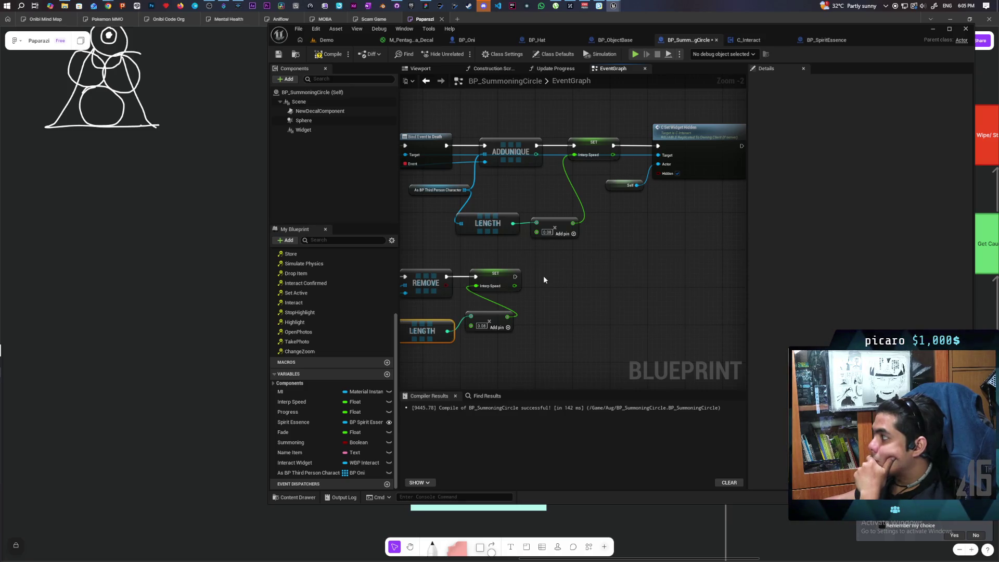
# Step: Shift As BP Third Person Character and REMOVE left in the Death_Event branch
pyautogui.scroll(-3, 543, 280)
pyautogui.scroll(2, 543, 280)
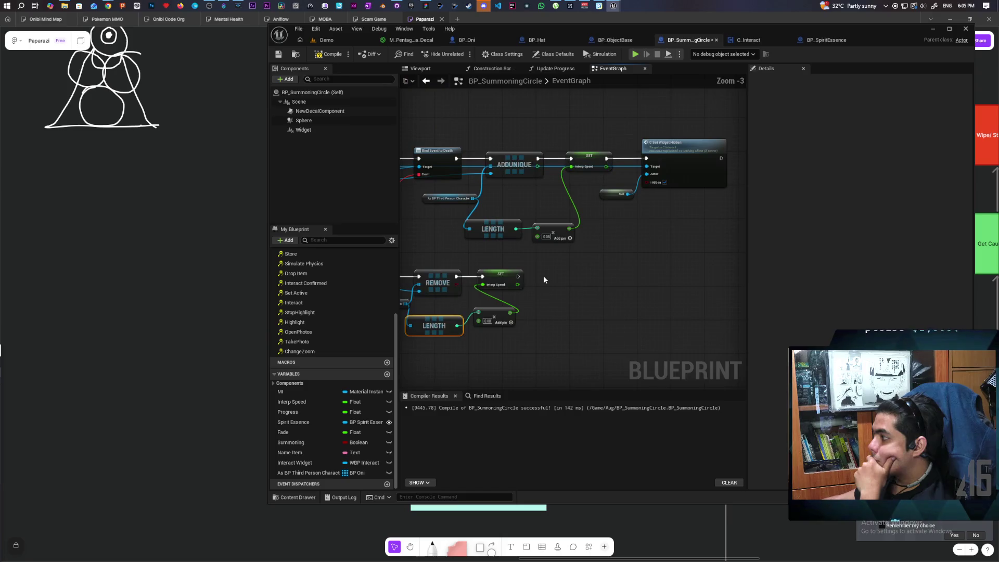
pyautogui.moveTo(543, 276)
pyautogui.mouseDown()
pyautogui.moveTo(689, 256)
pyautogui.moveTo(560, 281)
pyautogui.moveTo(630, 259)
pyautogui.moveTo(513, 245)
pyautogui.moveTo(557, 241)
pyautogui.moveTo(491, 247)
pyautogui.mouseUp()
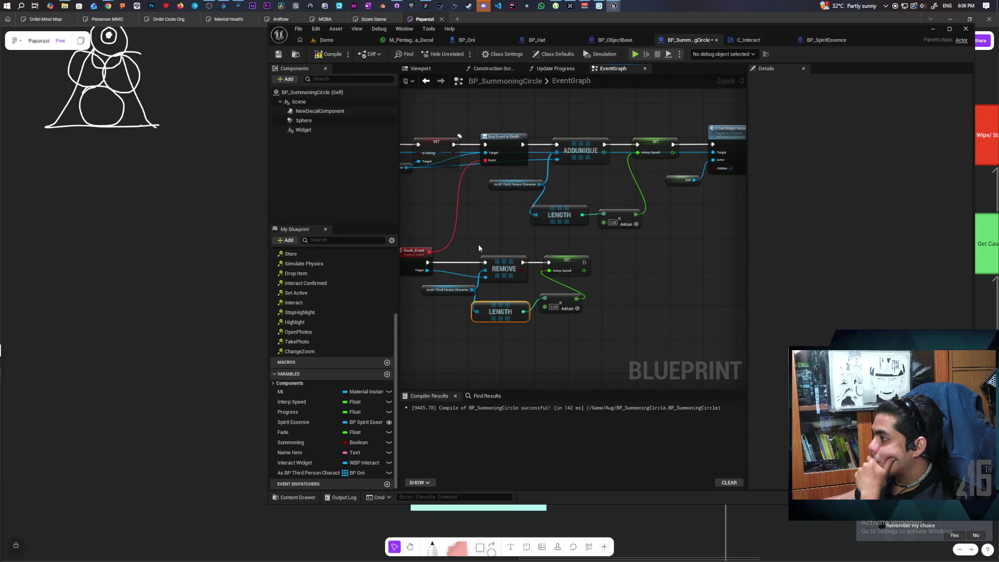
pyautogui.moveTo(480, 246); pyautogui.dragTo(570, 247)
pyautogui.scroll(2, 555, 269)
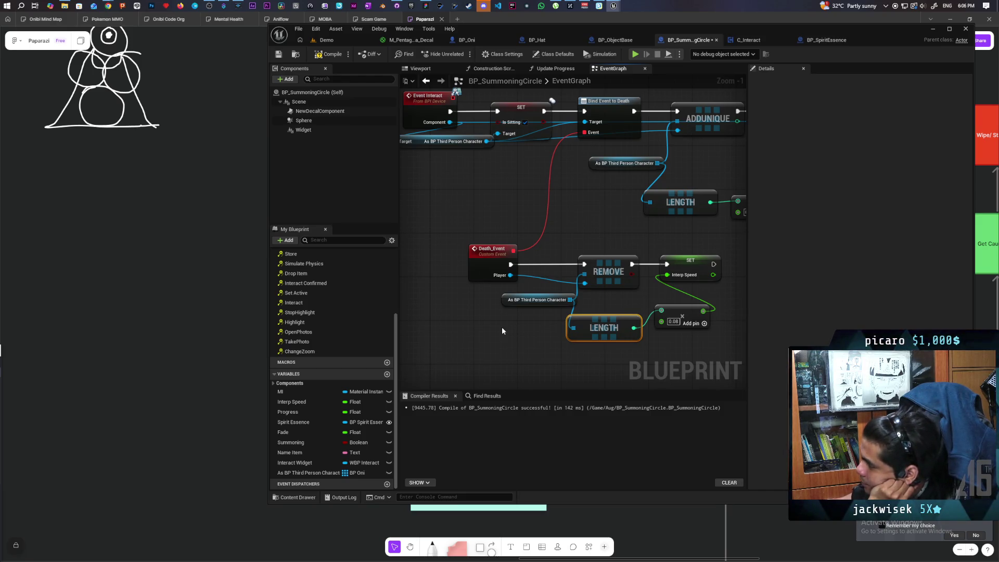
pyautogui.click(537, 300)
pyautogui.moveTo(537, 301); pyautogui.dragTo(506, 303)
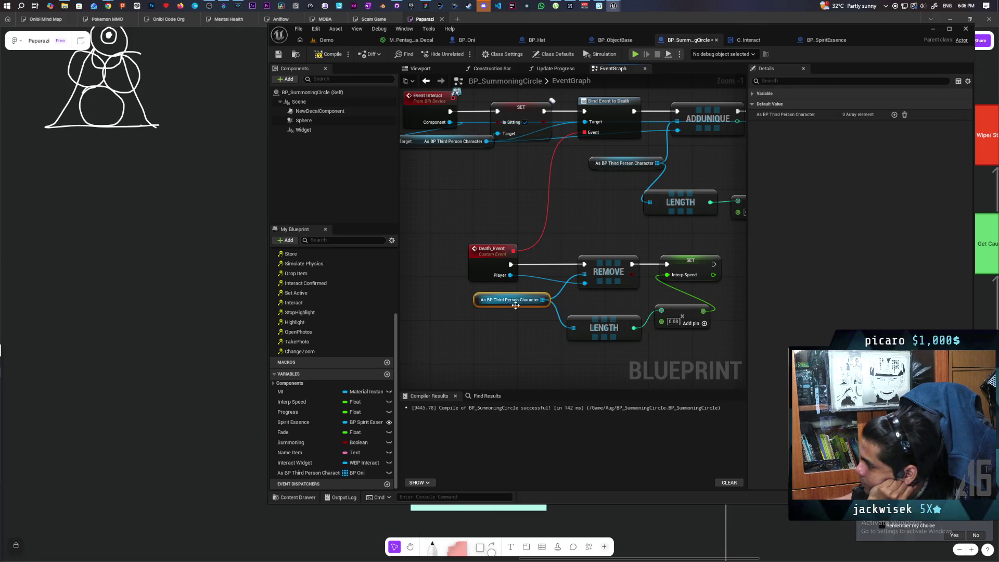
pyautogui.click(619, 300)
pyautogui.moveTo(614, 265); pyautogui.dragTo(604, 266)
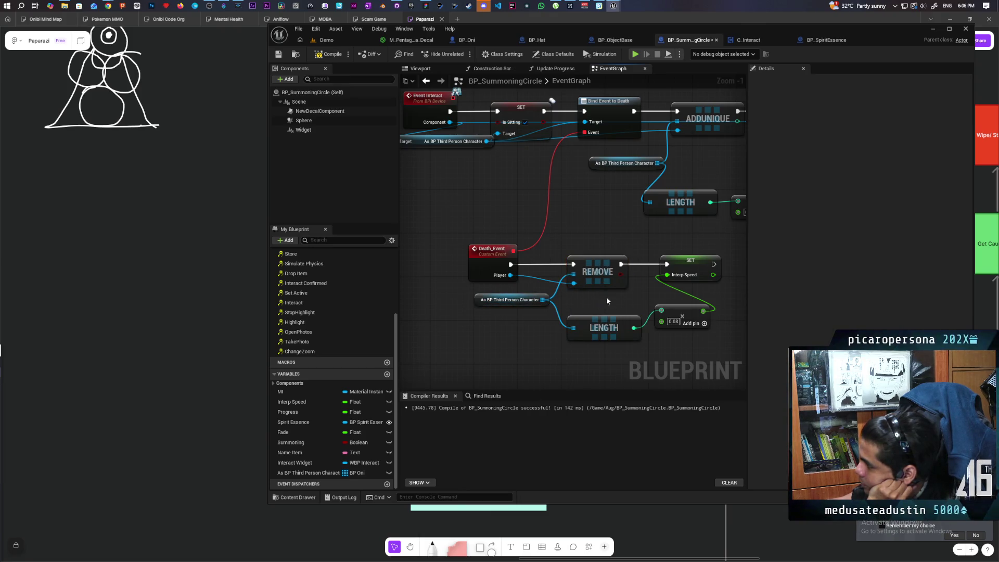
# Step: Move the Add 0.08 node down and SET Interp Speed to the right
pyautogui.moveTo(678, 316); pyautogui.dragTo(686, 335)
pyautogui.click(643, 345)
pyautogui.click(603, 358)
pyautogui.moveTo(595, 354); pyautogui.dragTo(483, 345)
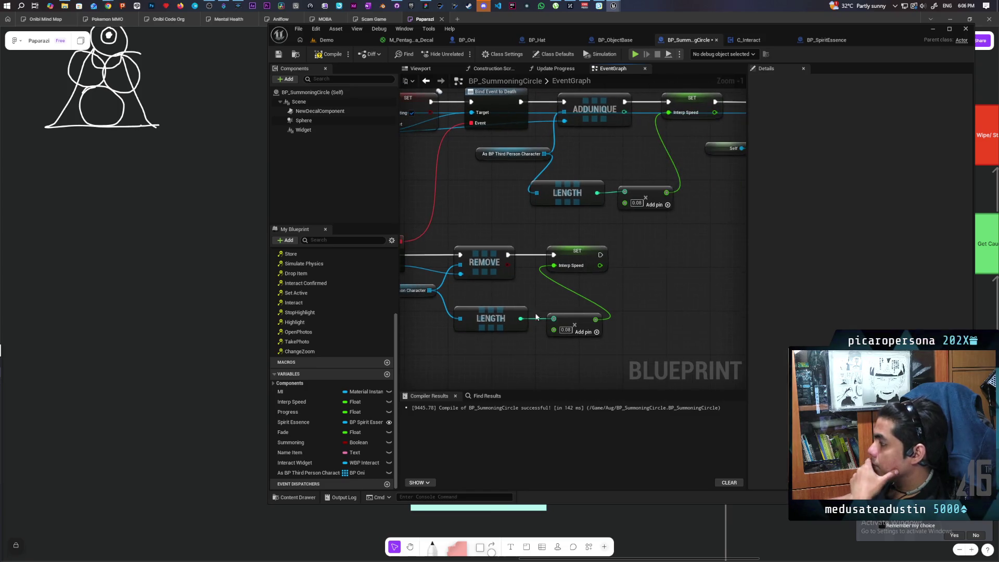
pyautogui.click(577, 260)
pyautogui.moveTo(576, 260); pyautogui.dragTo(631, 261)
pyautogui.click(548, 298)
pyautogui.moveTo(548, 298); pyautogui.dragTo(603, 295)
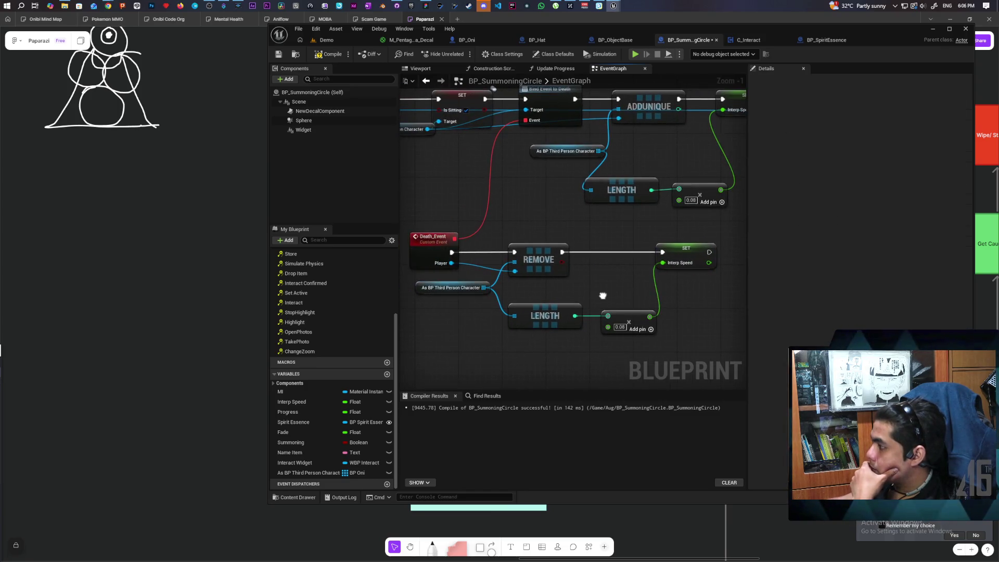
# Step: Centre both branches, then pull a wire from Player and search 'unbind dea'
pyautogui.scroll(-2, 509, 310)
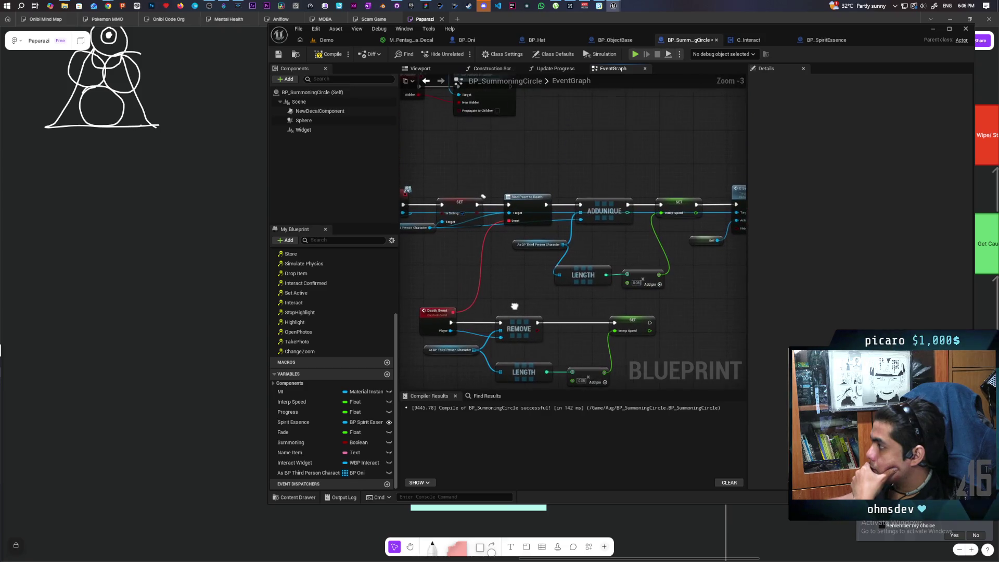
pyautogui.moveTo(520, 276); pyautogui.dragTo(510, 263)
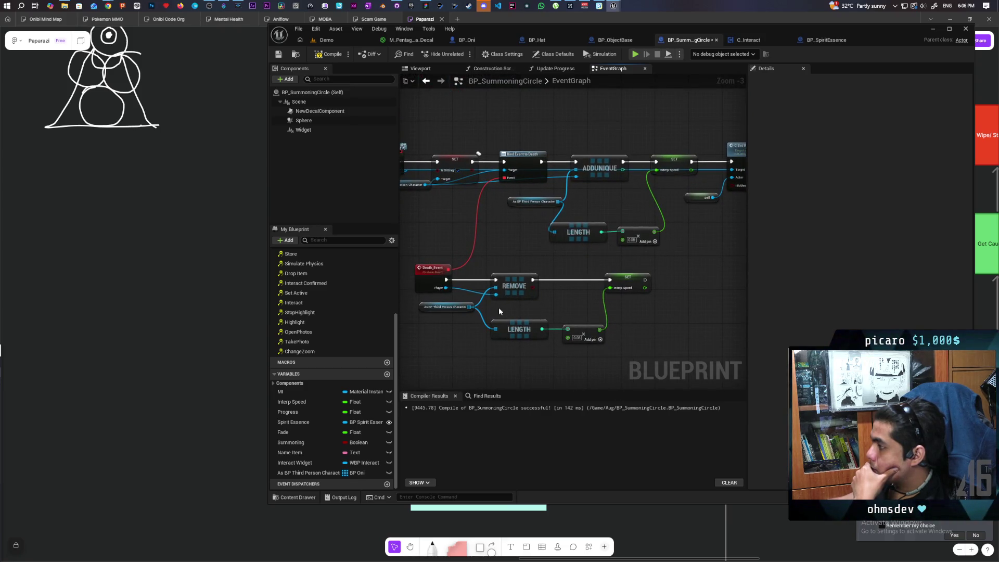
pyautogui.moveTo(445, 292); pyautogui.dragTo(654, 321)
pyautogui.write('unbind')
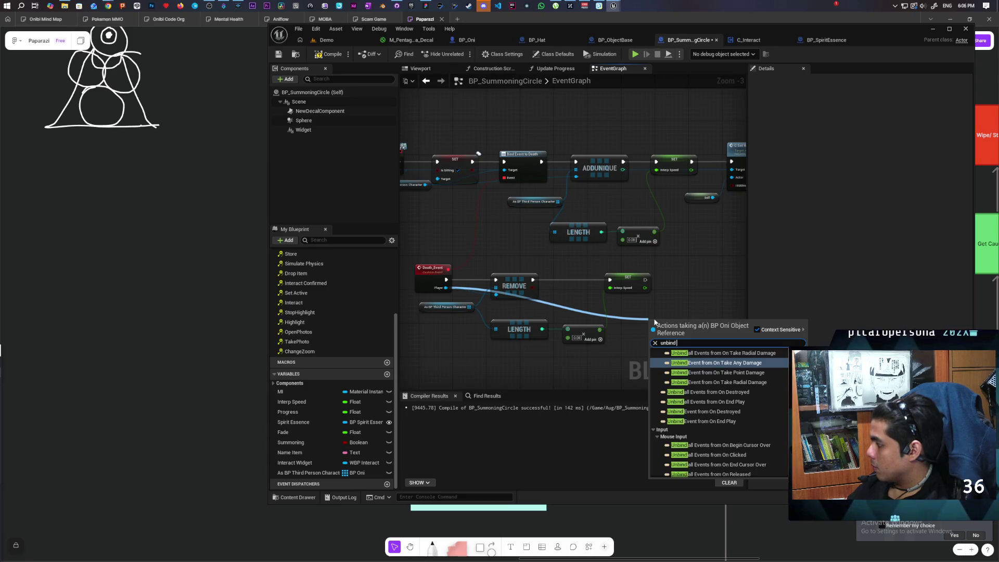
pyautogui.write(' deat')
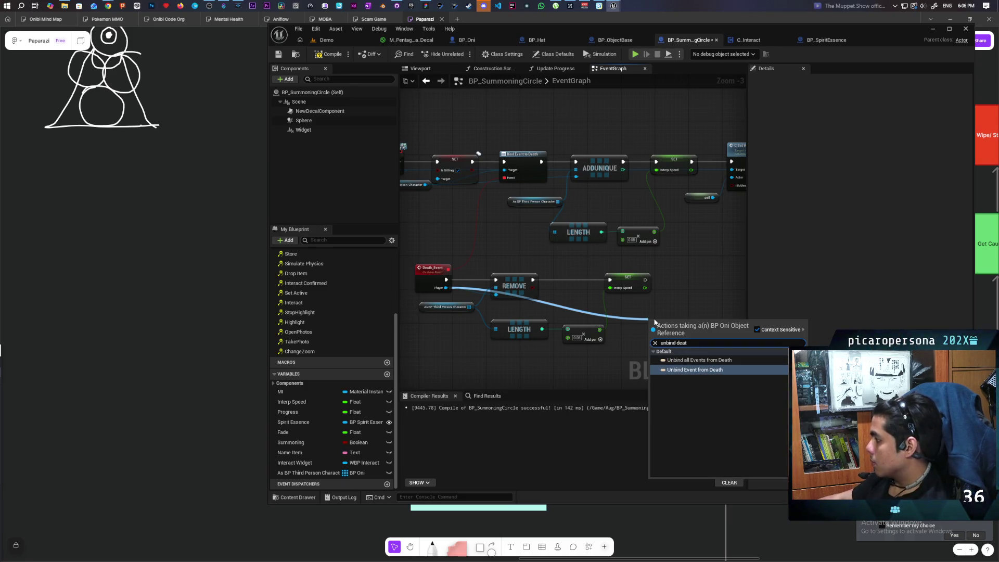
# Step: Add Unbind Event from Death, wire its Event pin to Death_Event, place it beside SET, and save
pyautogui.click(716, 370)
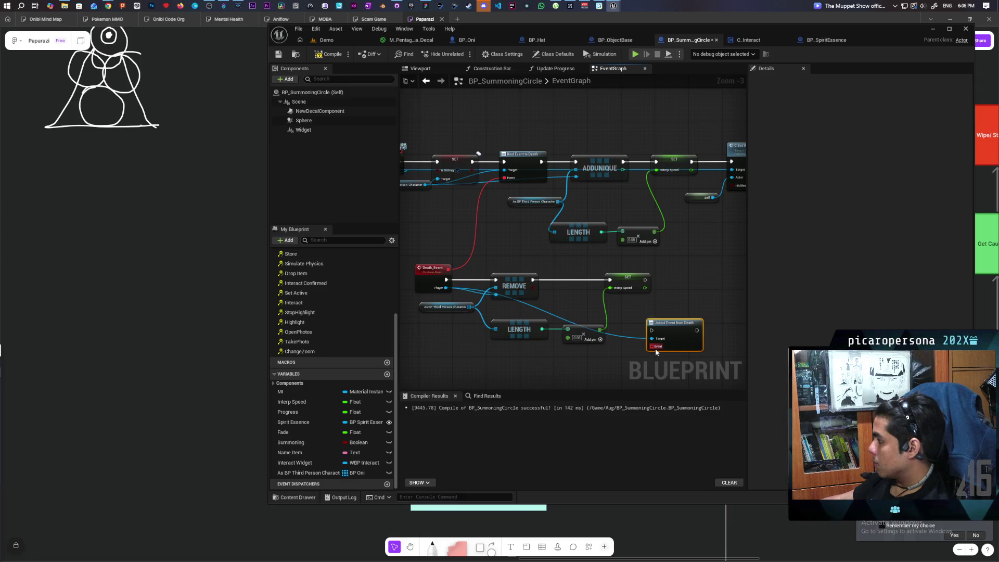
pyautogui.moveTo(652, 346)
pyautogui.mouseDown()
pyautogui.moveTo(476, 261)
pyautogui.moveTo(448, 269)
pyautogui.mouseUp()
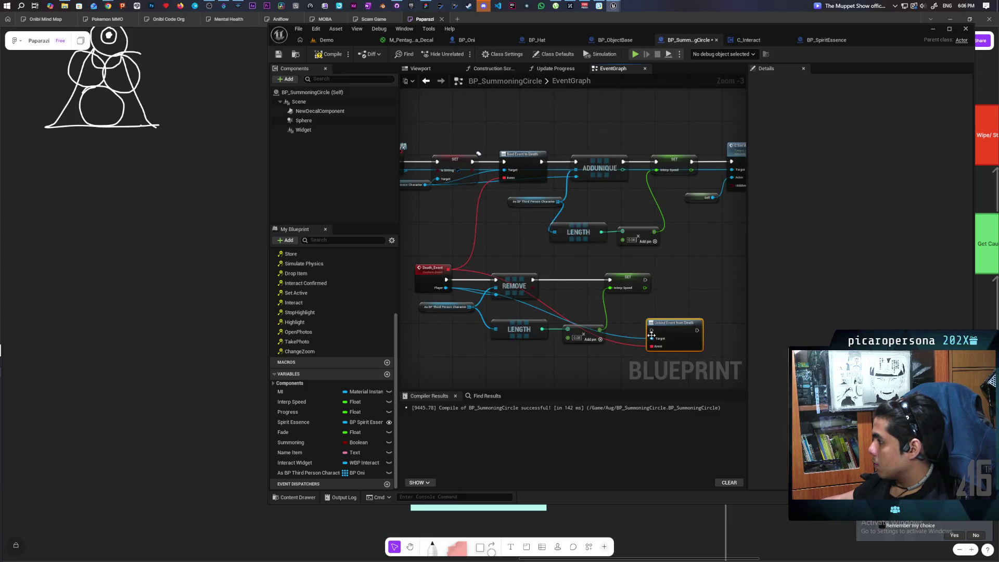
pyautogui.moveTo(676, 334)
pyautogui.mouseDown()
pyautogui.moveTo(693, 279)
pyautogui.moveTo(659, 280)
pyautogui.moveTo(688, 283)
pyautogui.mouseUp()
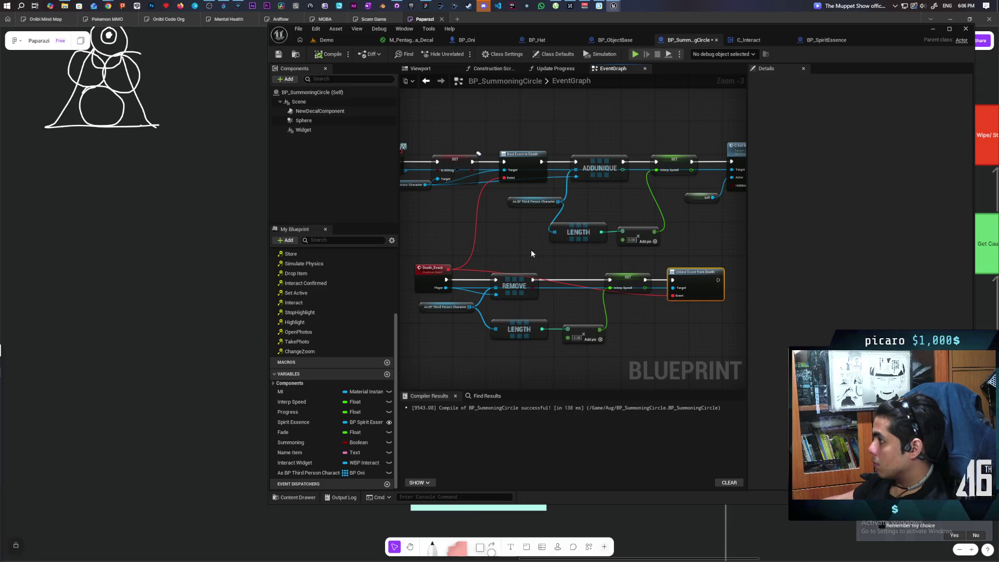
pyautogui.hotkey('ctrl', 's')
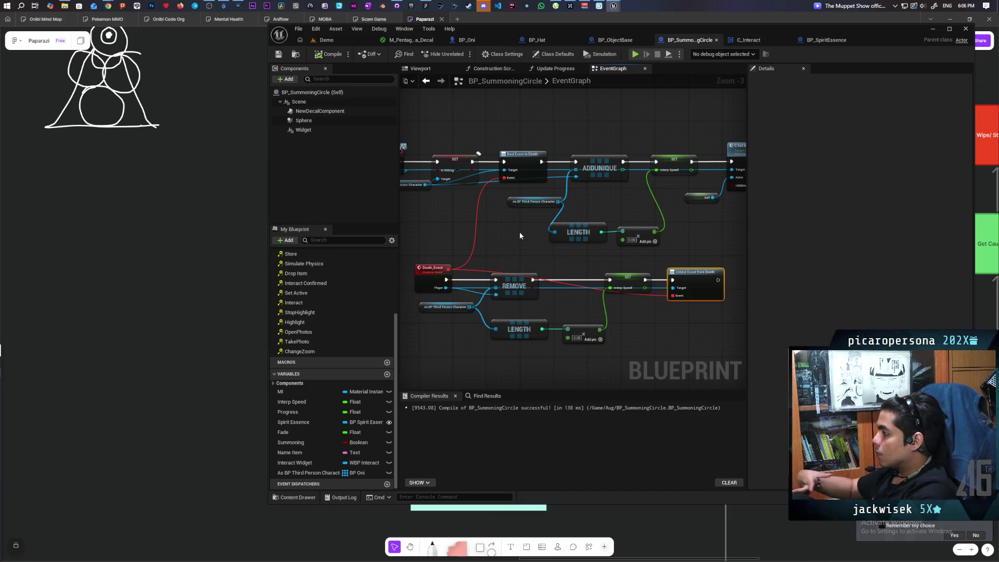
pyautogui.click(515, 232)
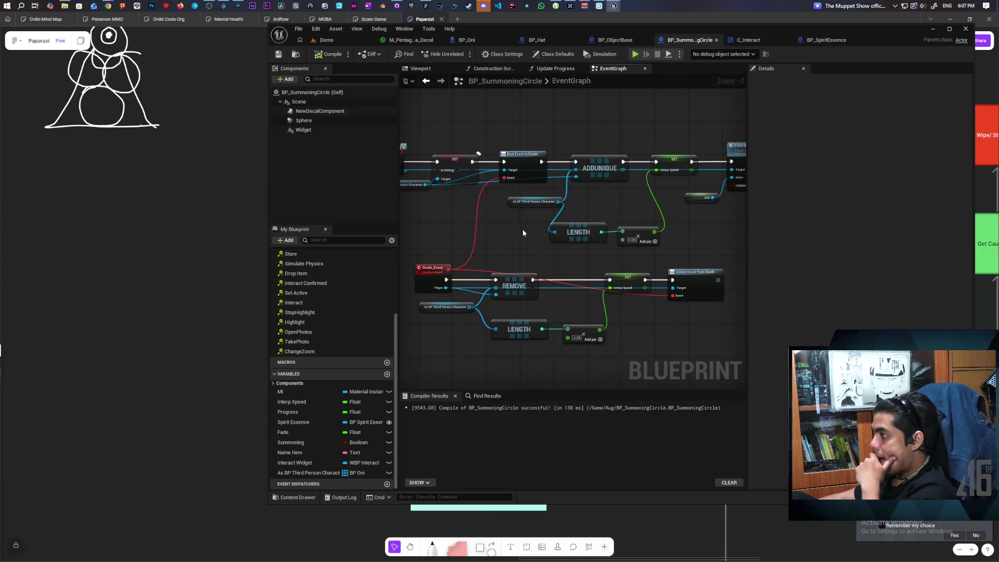
pyautogui.moveTo(665, 251)
pyautogui.mouseDown()
pyautogui.moveTo(584, 254)
pyautogui.moveTo(644, 232)
pyautogui.moveTo(629, 220)
pyautogui.moveTo(606, 221)
pyautogui.moveTo(647, 260)
pyautogui.moveTo(676, 265)
pyautogui.moveTo(680, 256)
pyautogui.mouseUp()
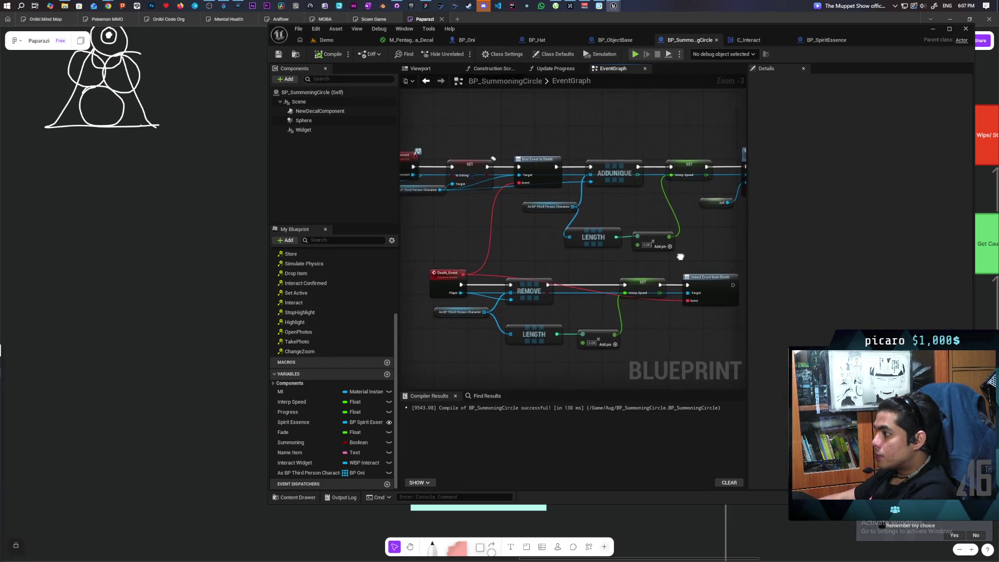
pyautogui.moveTo(520, 229)
pyautogui.mouseDown()
pyautogui.moveTo(493, 223)
pyautogui.moveTo(561, 249)
pyautogui.moveTo(517, 211)
pyautogui.moveTo(463, 188)
pyautogui.moveTo(504, 191)
pyautogui.moveTo(507, 221)
pyautogui.mouseUp()
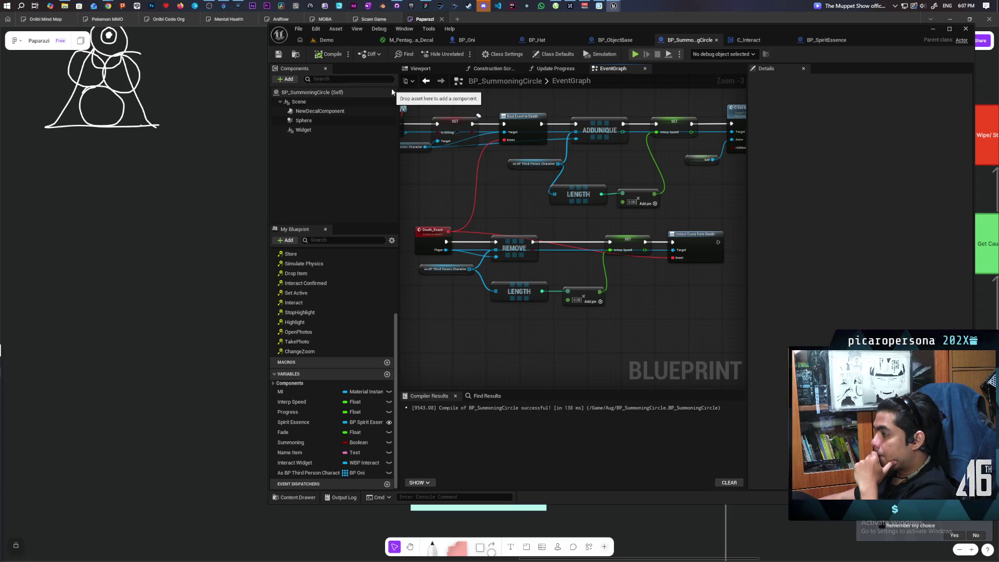
pyautogui.scroll(-3, 537, 206)
pyautogui.scroll(2, 536, 206)
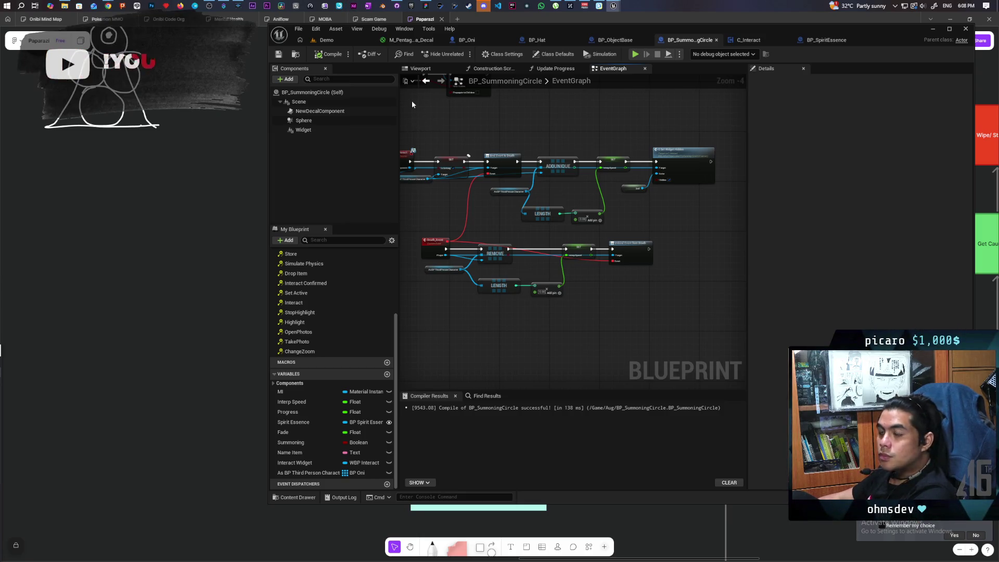
pyautogui.scroll(-2, 474, 128)
pyautogui.moveTo(487, 192); pyautogui.dragTo(522, 190)
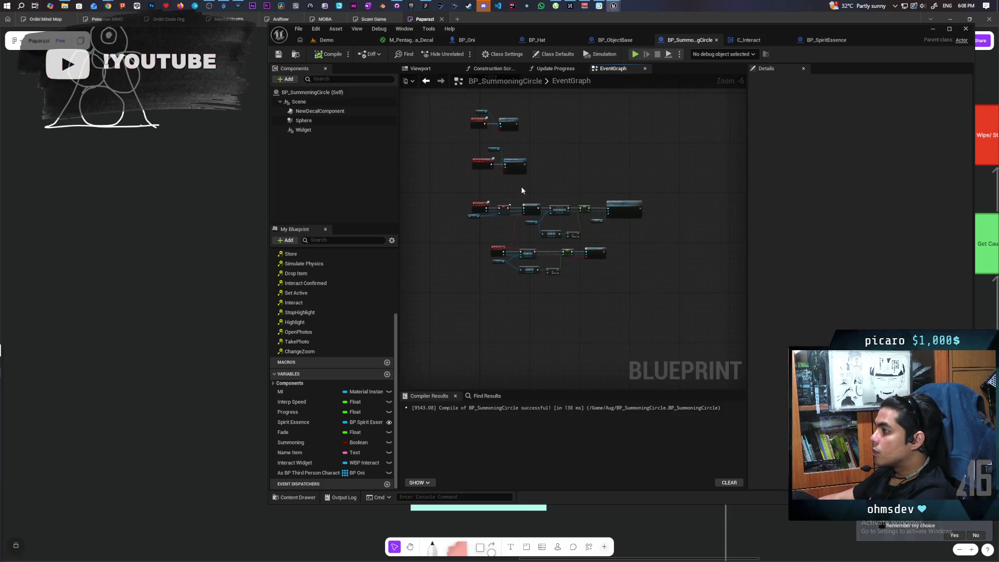
pyautogui.scroll(2, 524, 233)
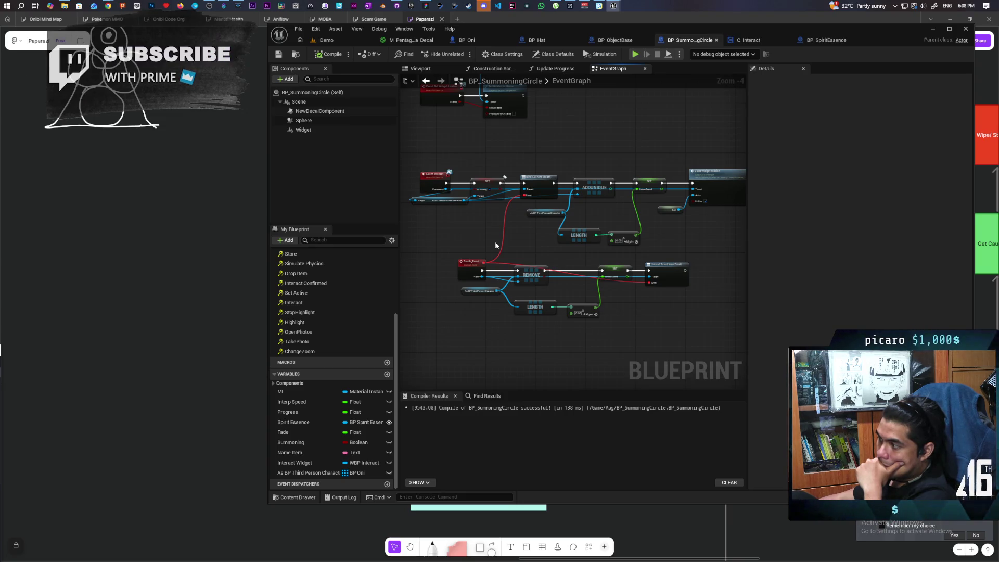
pyautogui.moveTo(456, 248); pyautogui.dragTo(464, 269)
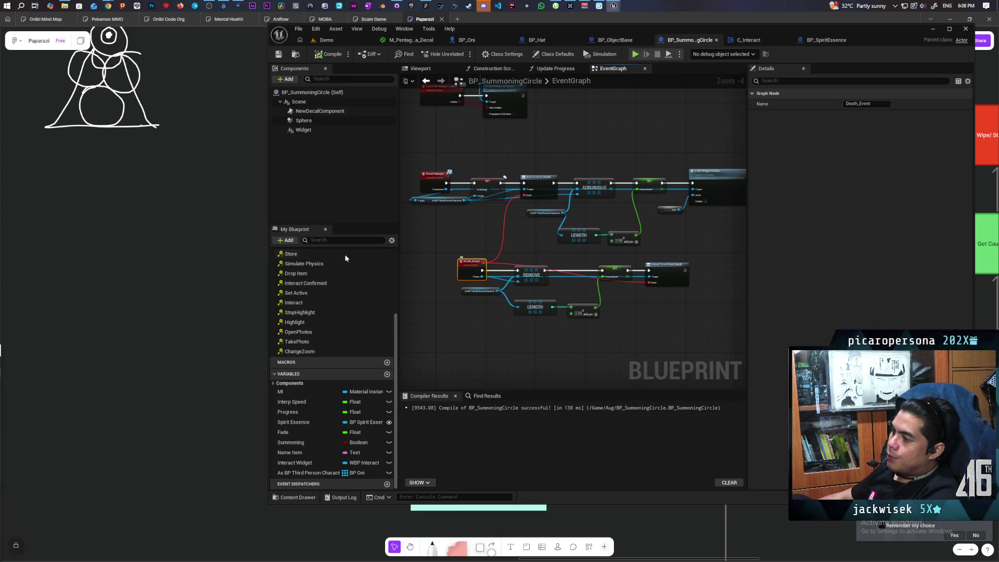
# Step: Append a 'handle death for stacks' bullet to the teal to-do note in the whiteboard
pyautogui.hotkey('alt', 'Tab')
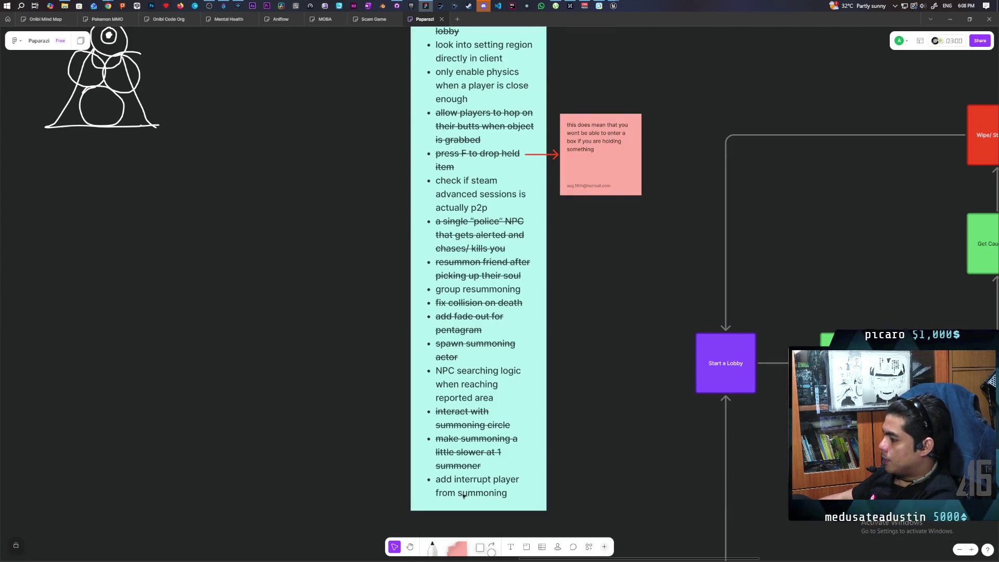
pyautogui.doubleClick(521, 496)
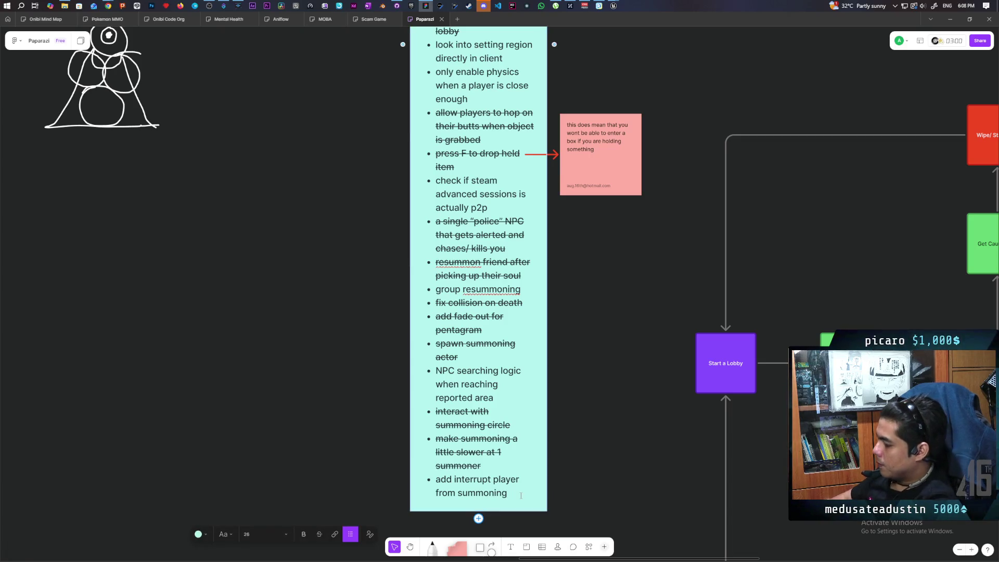
pyautogui.press('Return')
pyautogui.write('handle death')
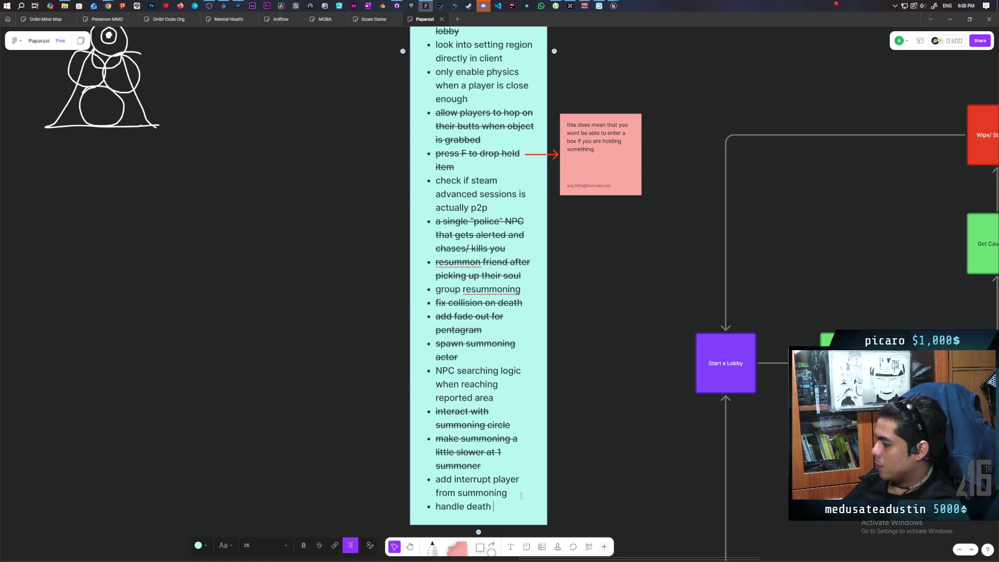
pyautogui.write('for stacks')
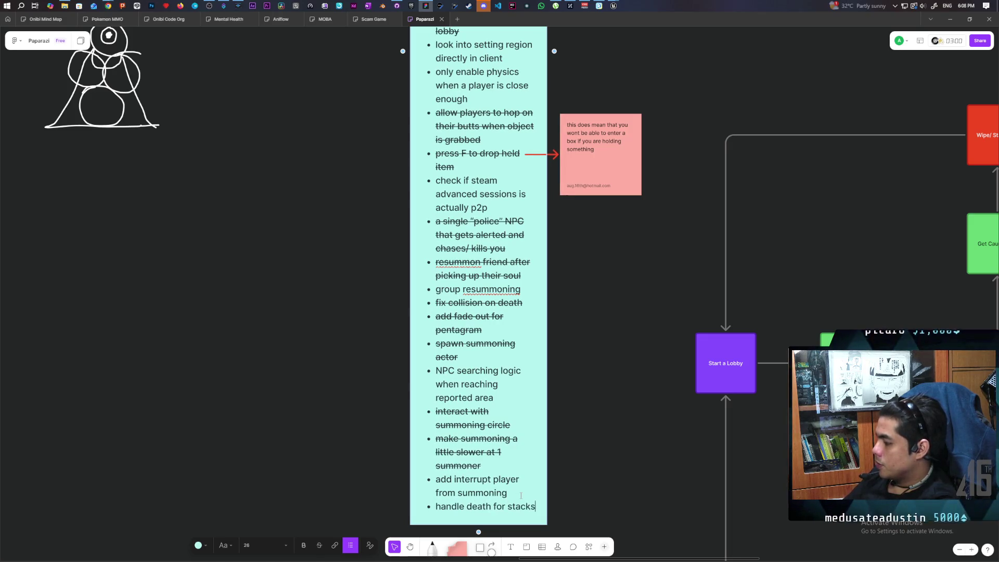
pyautogui.click(334, 438)
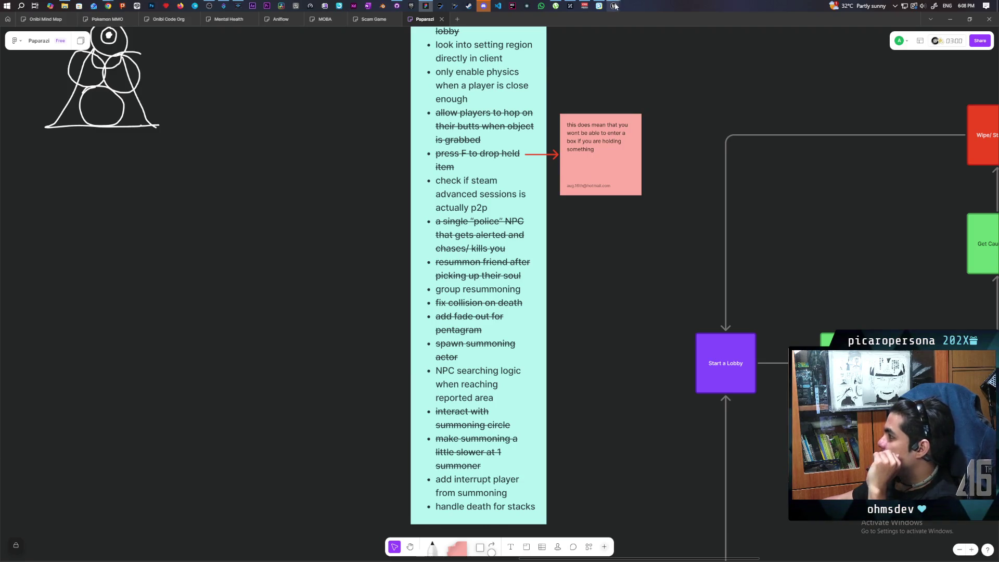
pyautogui.moveTo(615, 6)
pyautogui.moveTo(593, 42)
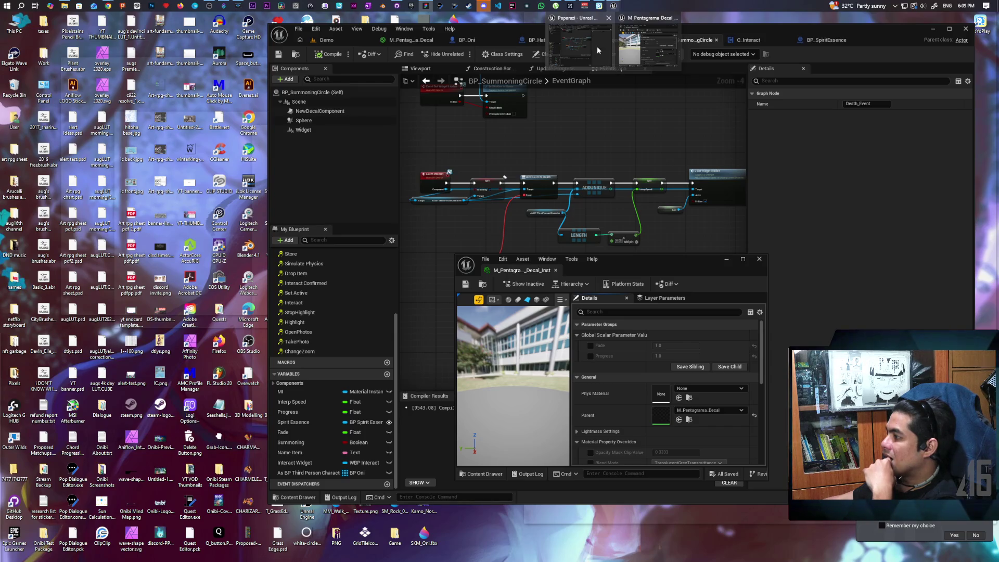
# Step: Bring the pentagram decal material instance editor to the front
pyautogui.click(597, 46)
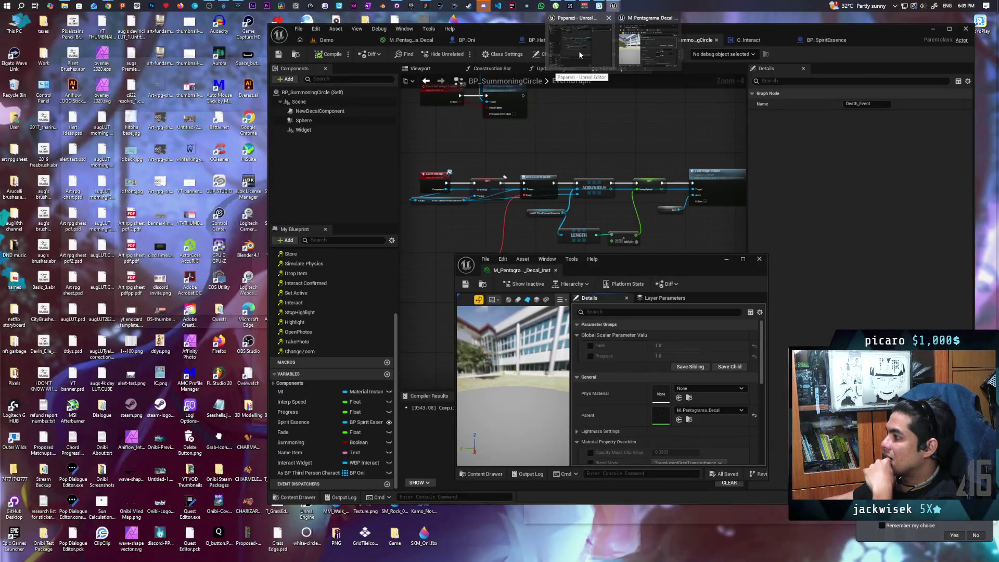
pyautogui.click(579, 51)
pyautogui.moveTo(613, 6)
pyautogui.click(648, 47)
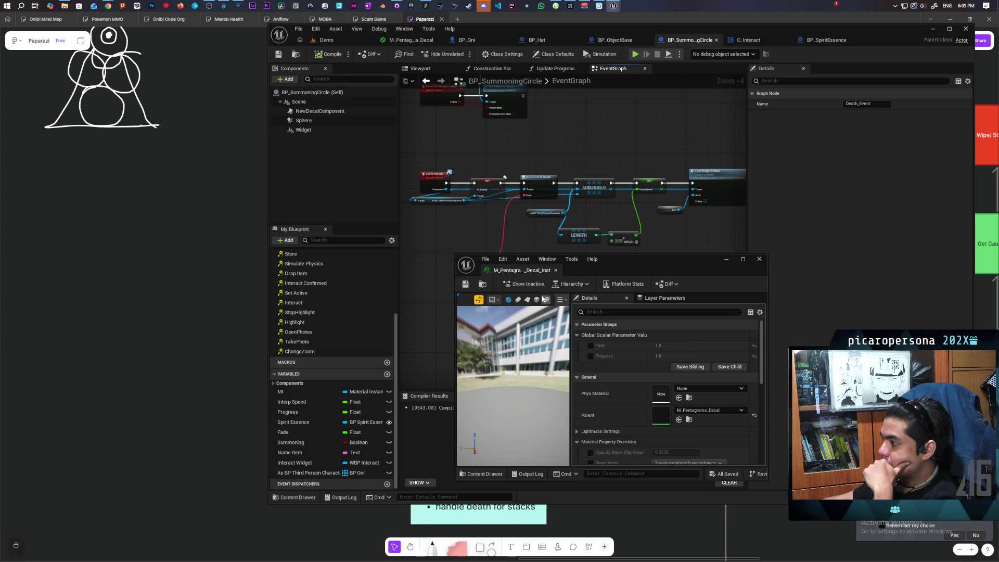
# Step: Preview on a plane, override Fade and Progress at 0.0, and save the instance
pyautogui.click(528, 300)
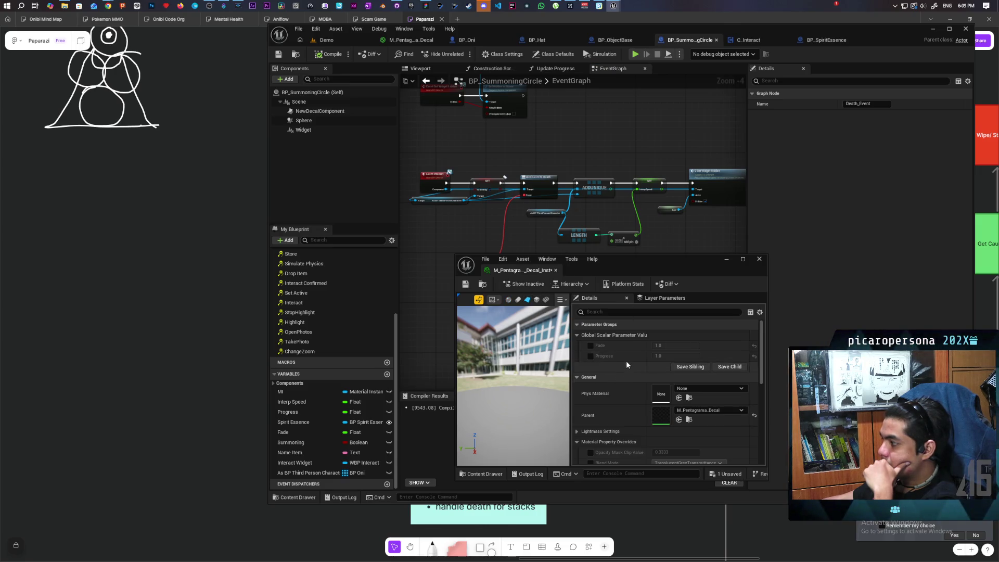
pyautogui.click(590, 345)
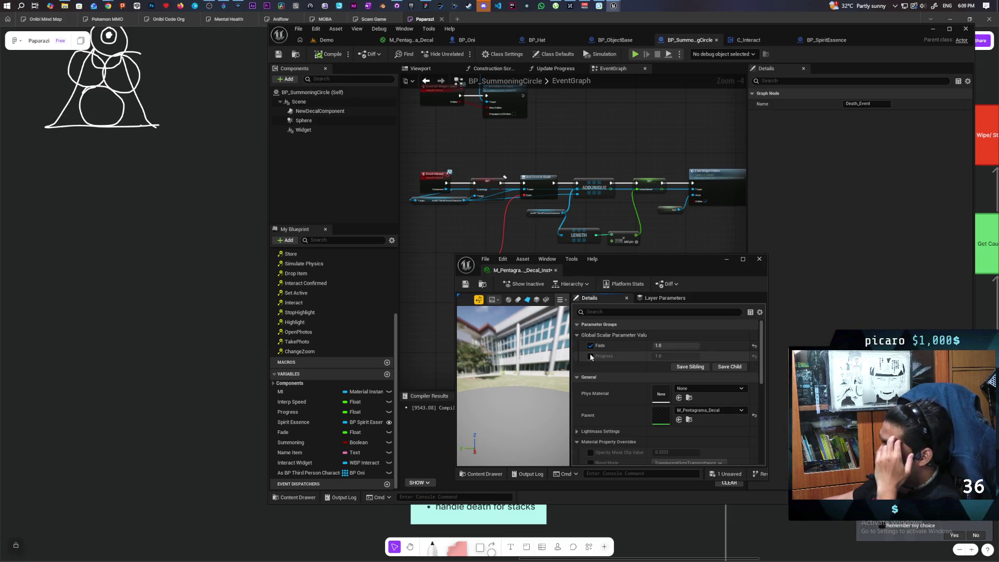
pyautogui.click(676, 345)
pyautogui.write('0')
pyautogui.click(681, 354)
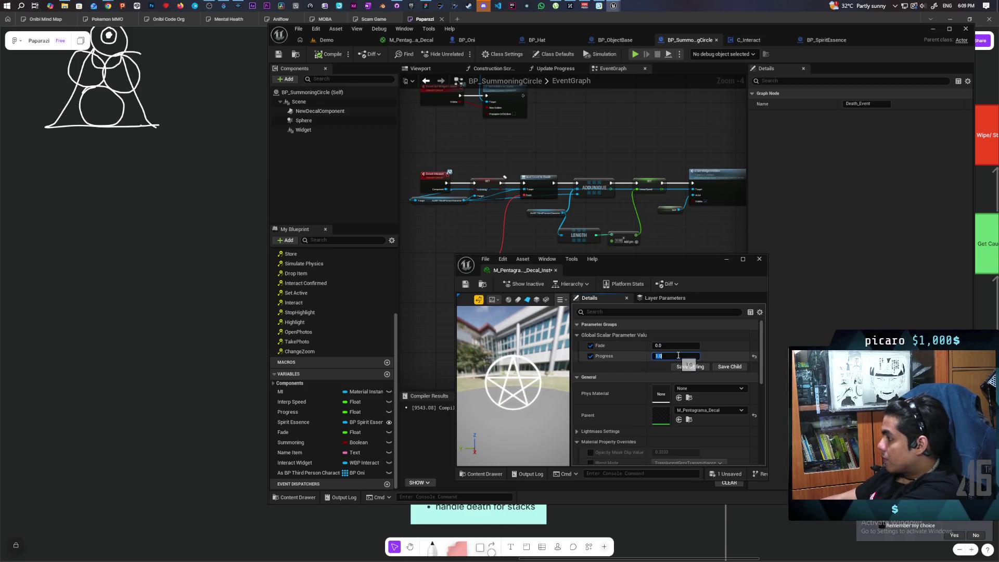
pyautogui.write('0')
pyautogui.press('Return')
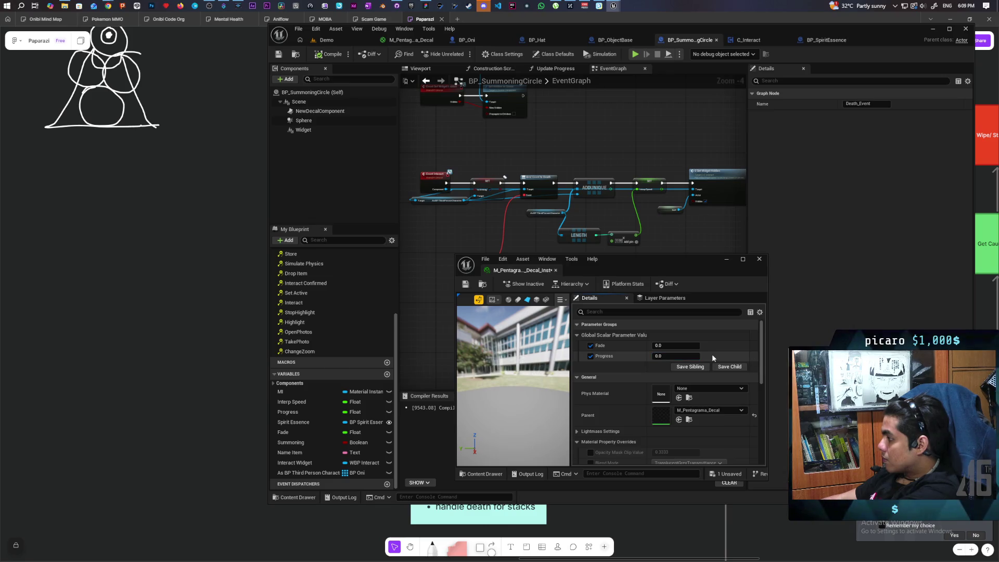
pyautogui.click(465, 283)
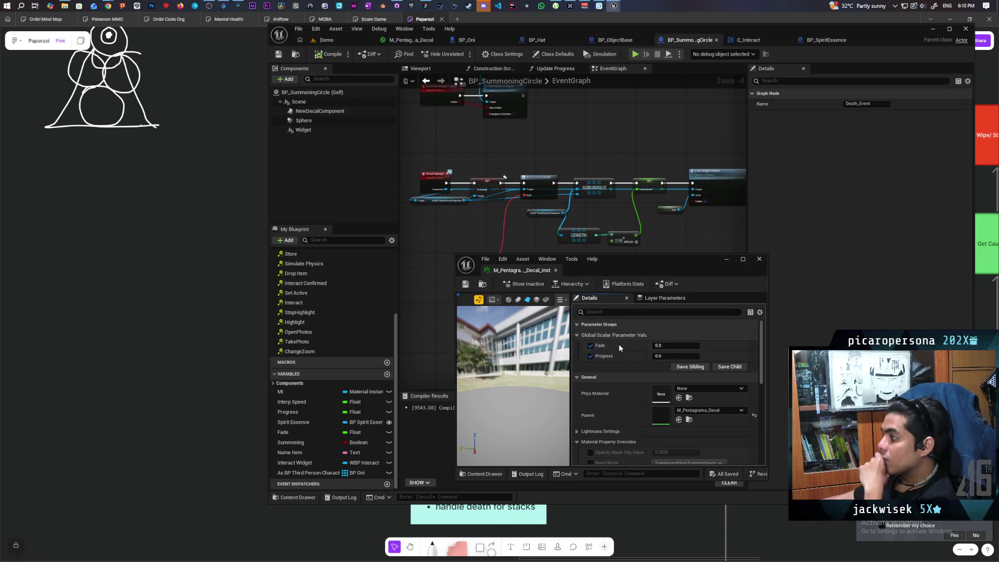
pyautogui.click(416, 40)
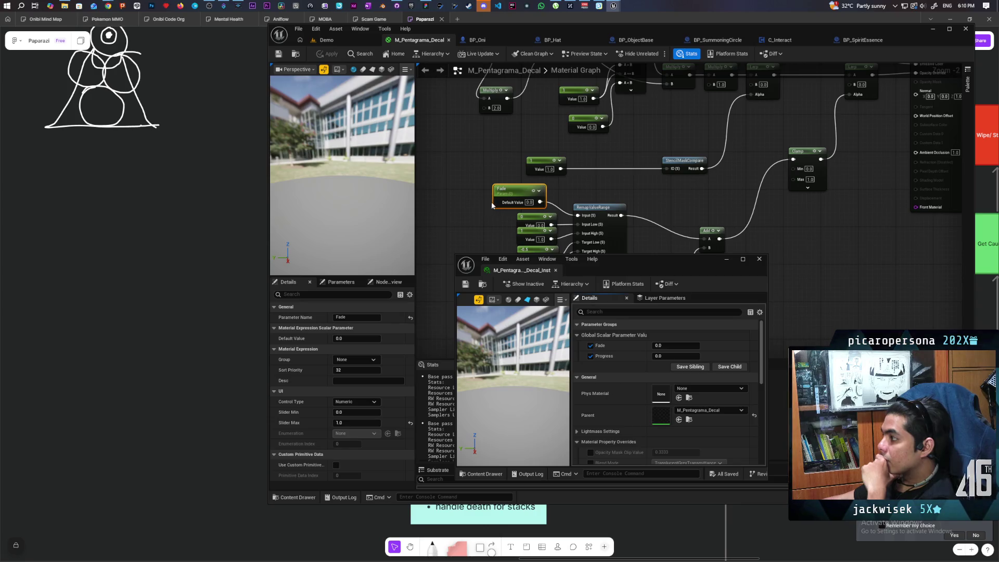
# Step: Set the material's Progress parameter default to 1.0, preview on a plane, and apply
pyautogui.moveTo(531, 205)
pyautogui.mouseDown()
pyautogui.moveTo(527, 134)
pyautogui.moveTo(539, 229)
pyautogui.mouseUp()
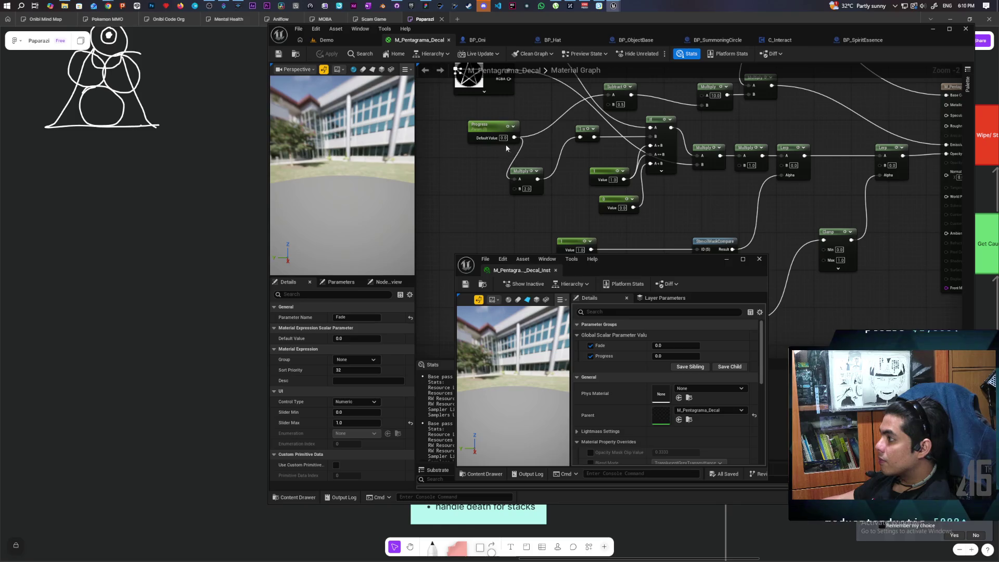
pyautogui.write('1')
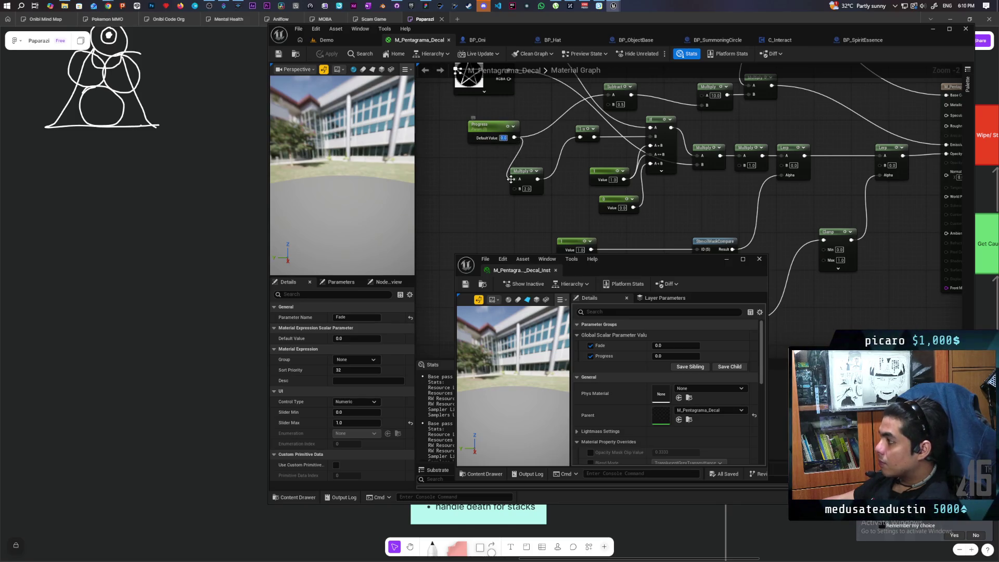
pyautogui.click(503, 244)
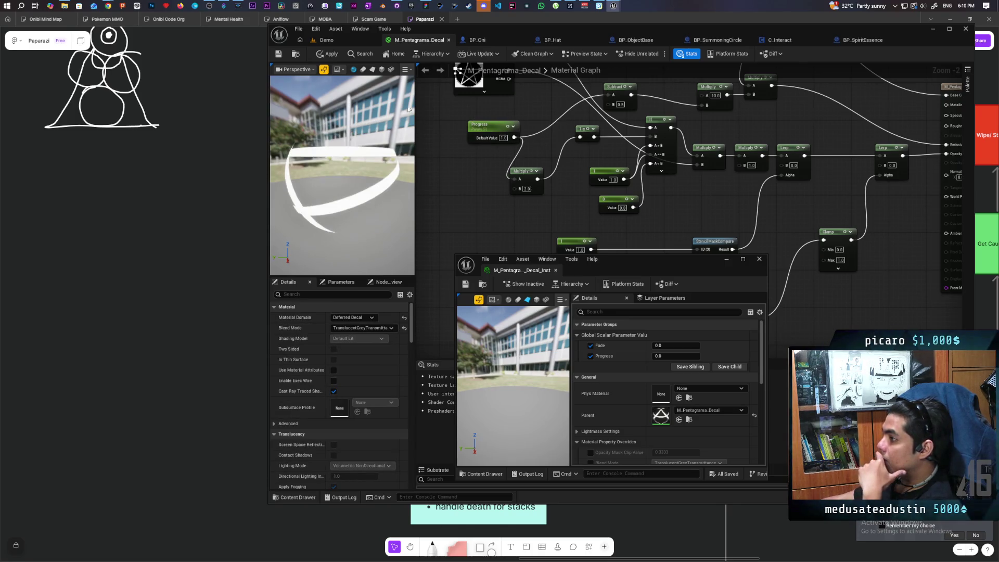
pyautogui.click(373, 68)
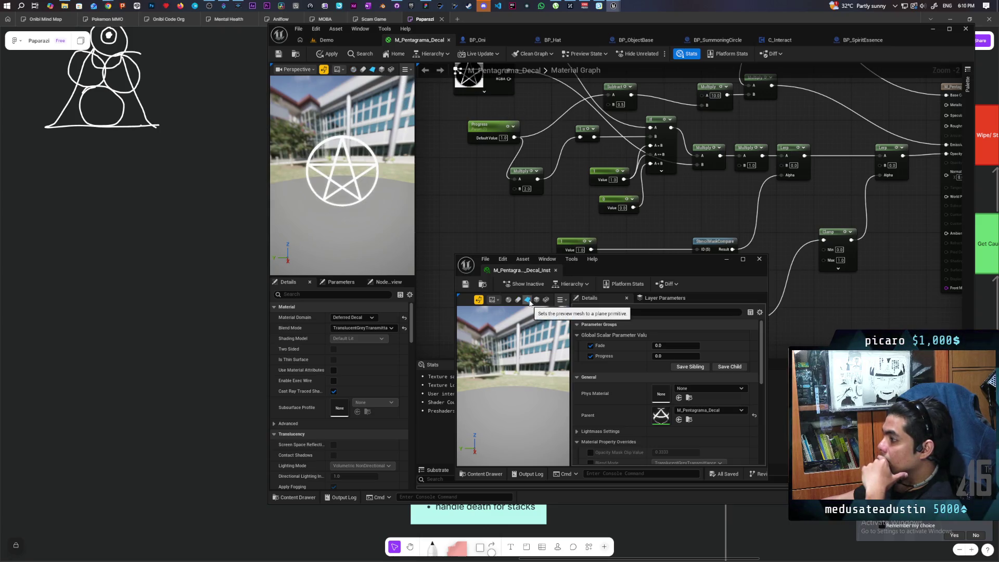
pyautogui.click(511, 298)
pyautogui.click(328, 54)
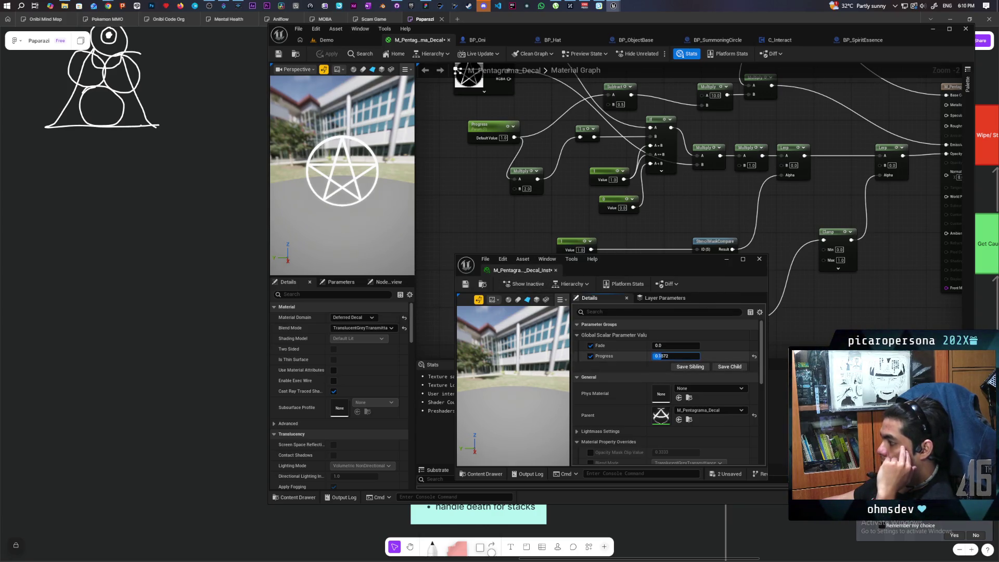
# Step: Try instance Progress values of 0.0 and about 0.57, then save the instance
pyautogui.moveTo(659, 355); pyautogui.dragTo(679, 356)
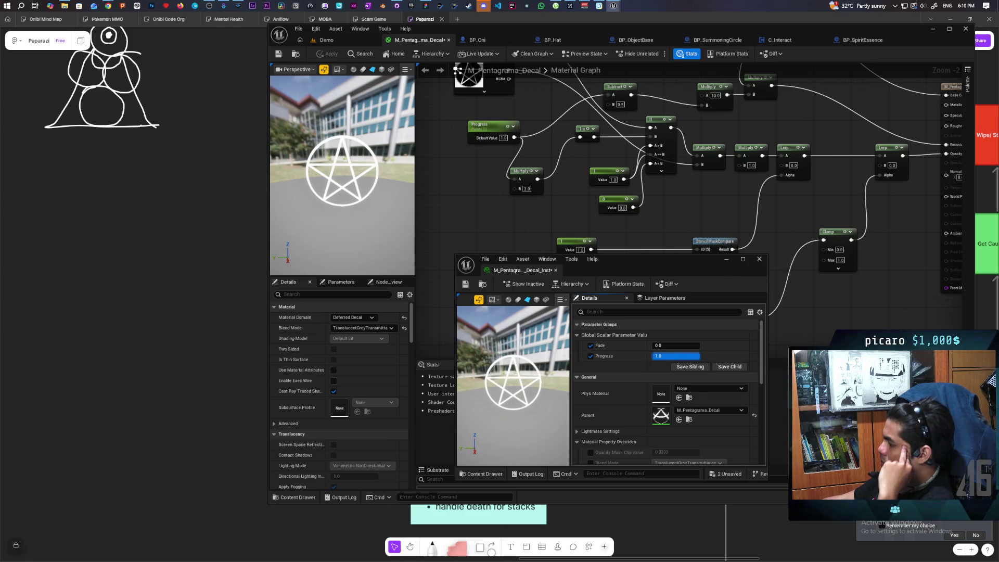
pyautogui.write('0')
pyautogui.press('Return')
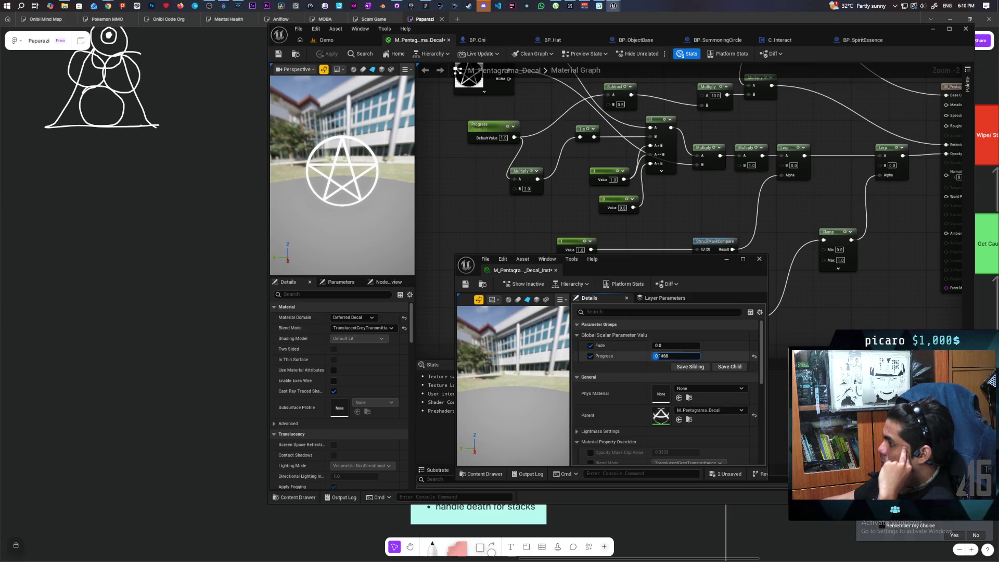
pyautogui.moveTo(655, 356)
pyautogui.mouseDown()
pyautogui.moveTo(688, 356)
pyautogui.moveTo(670, 356)
pyautogui.mouseUp()
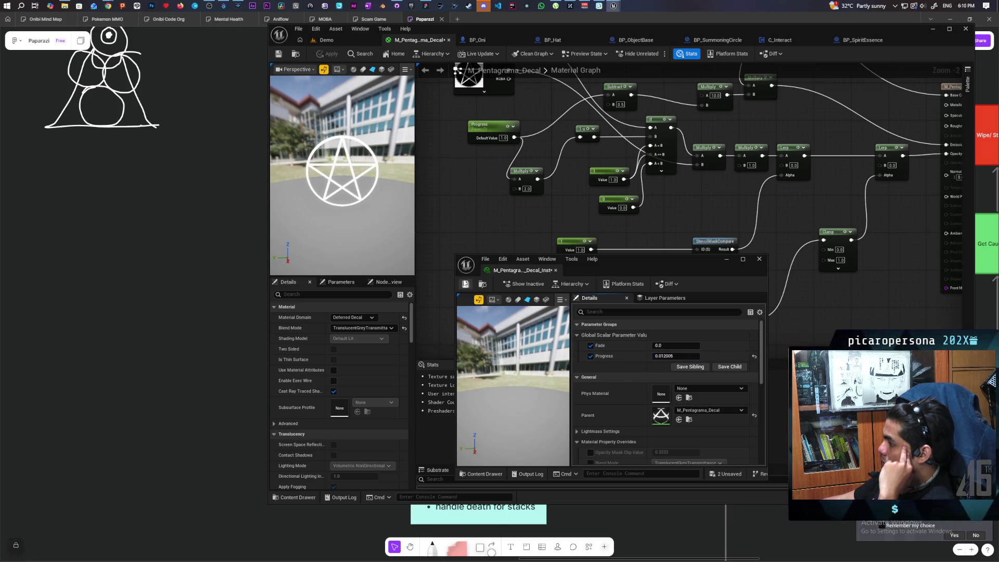
pyautogui.hotkey('ctrl', 's')
# Step: Scrub the instance's Progress to about 0.71 and save both material and instance
pyautogui.moveTo(505, 215)
pyautogui.mouseDown()
pyautogui.moveTo(519, 253)
pyautogui.moveTo(543, 187)
pyautogui.moveTo(563, 296)
pyautogui.moveTo(518, 180)
pyautogui.mouseUp()
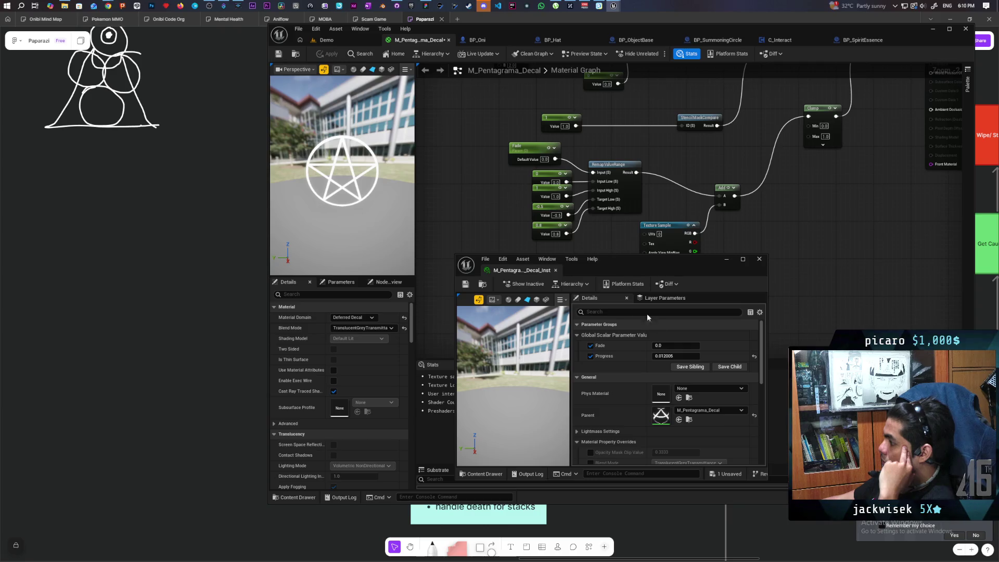
pyautogui.moveTo(666, 356)
pyautogui.mouseDown()
pyautogui.moveTo(685, 356)
pyautogui.moveTo(683, 345)
pyautogui.moveTo(655, 345)
pyautogui.mouseUp()
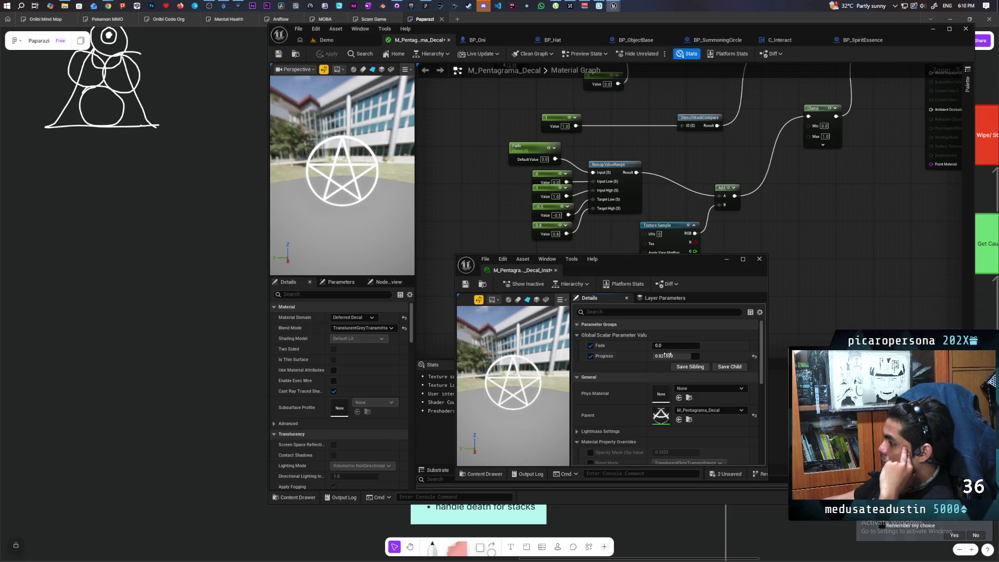
pyautogui.moveTo(681, 356); pyautogui.dragTo(679, 356)
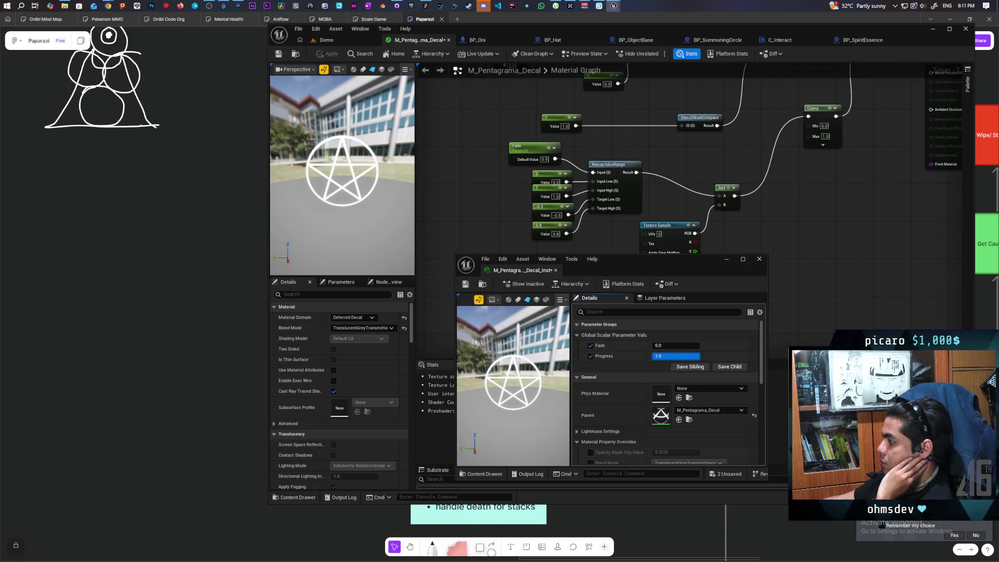
pyautogui.moveTo(679, 356); pyautogui.dragTo(685, 356)
pyautogui.hotkey('ctrl', 's')
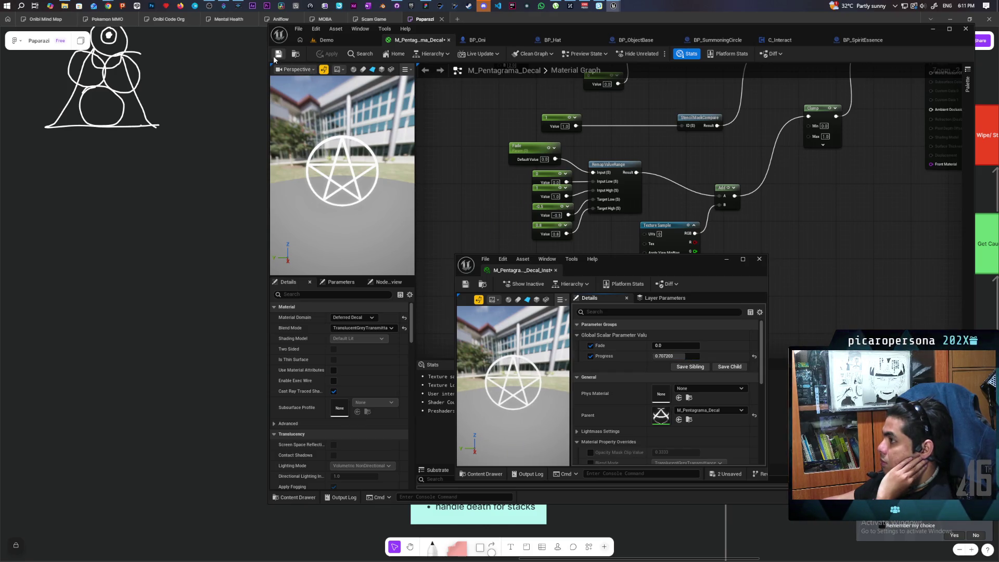
pyautogui.click(465, 284)
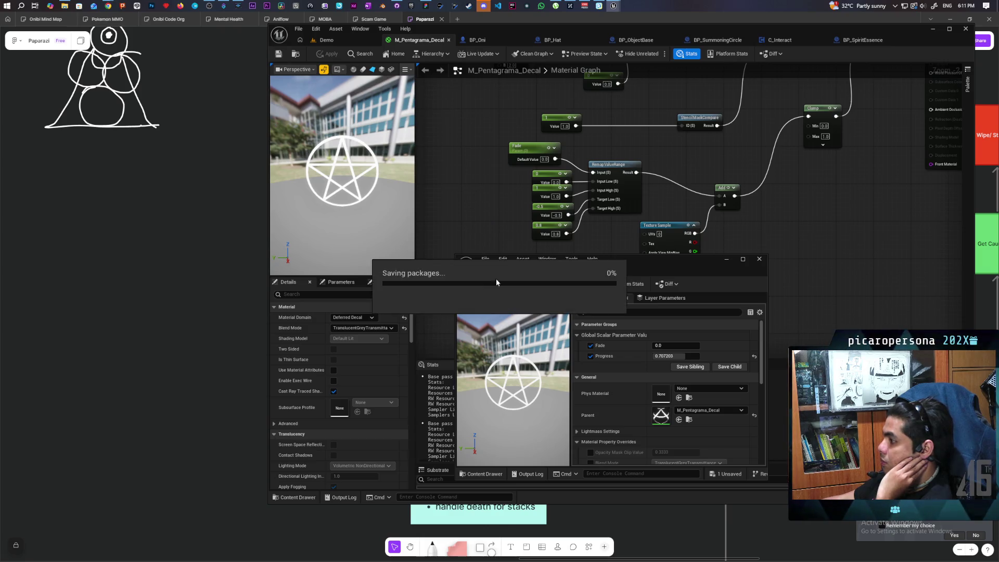
pyautogui.click(726, 257)
pyautogui.click(338, 39)
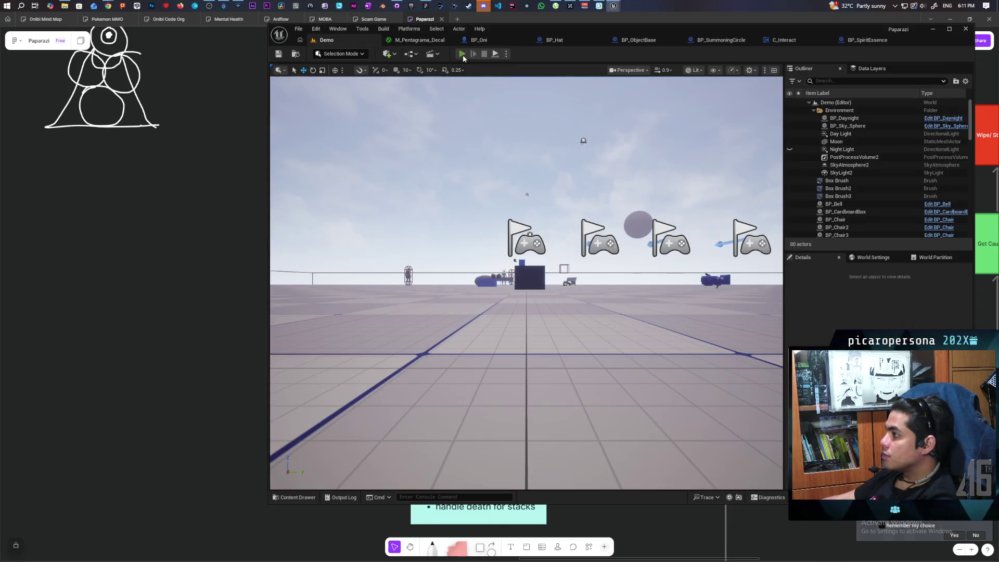
pyautogui.click(463, 54)
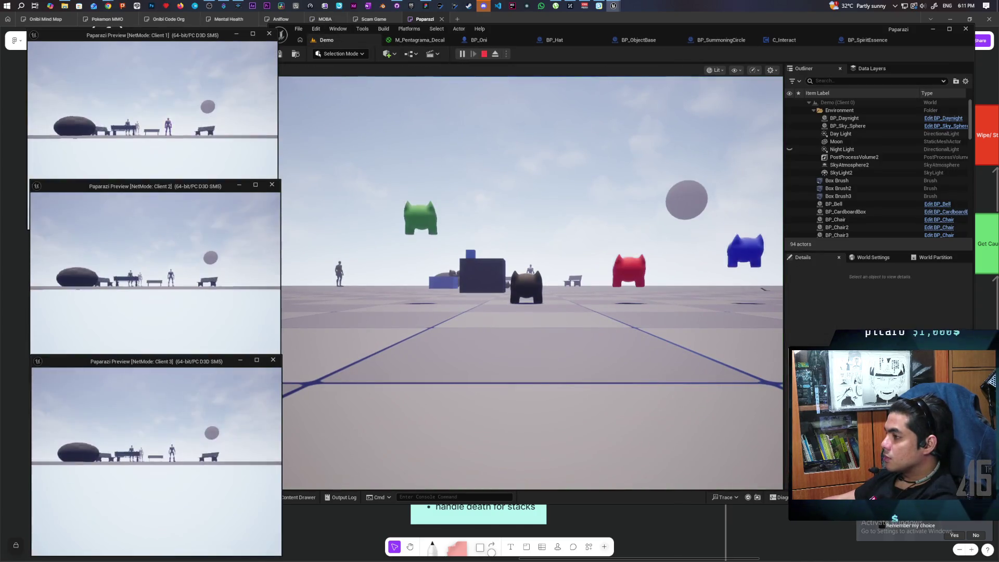
pyautogui.hotkey('alt', 'Tab')
pyautogui.press('w')
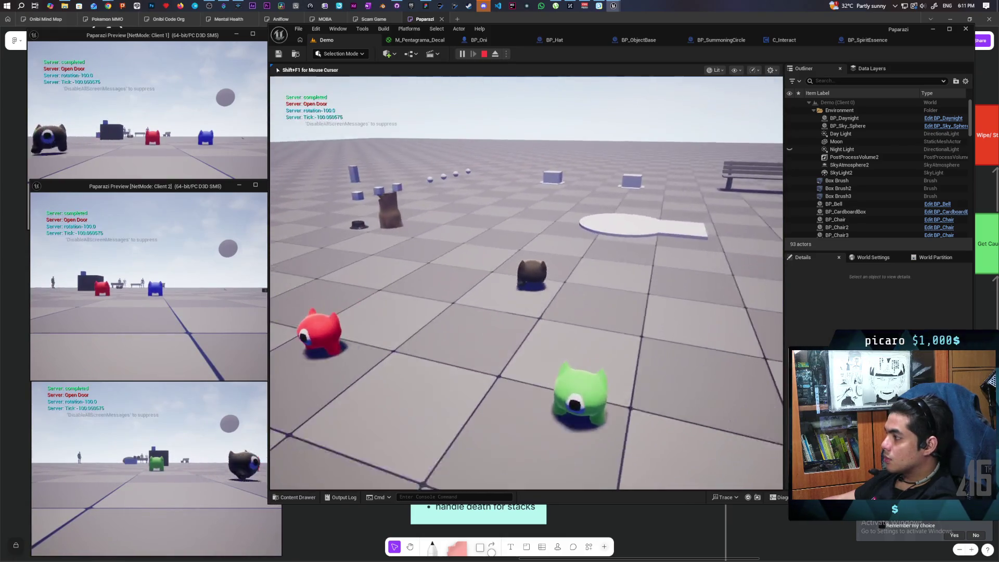
pyautogui.press('w')
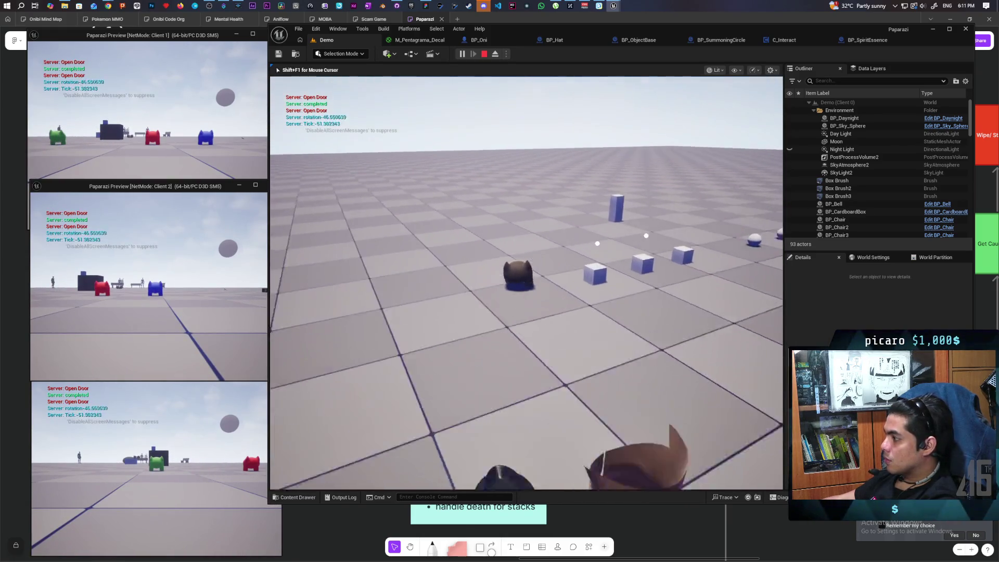
pyautogui.press('w')
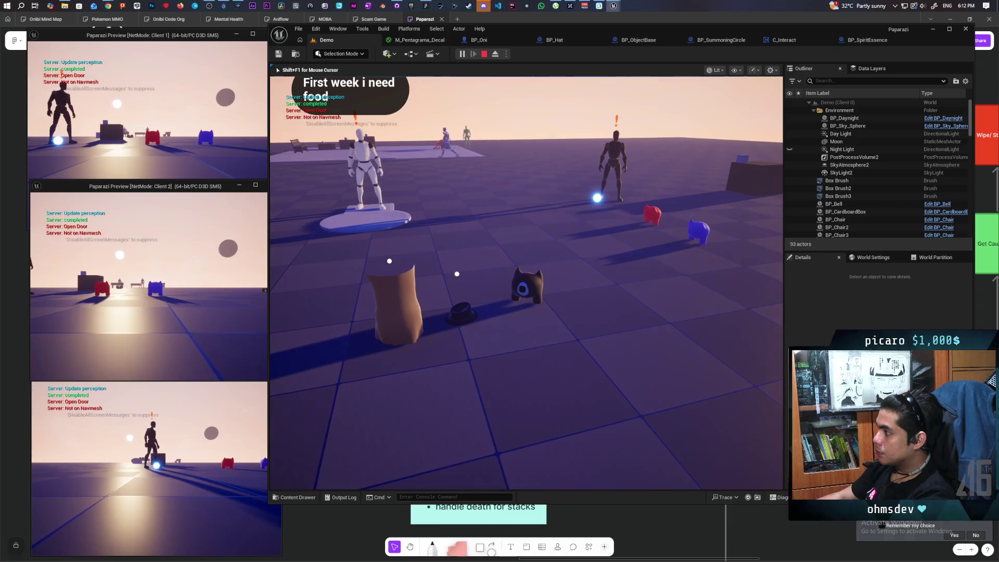
pyautogui.press('Escape')
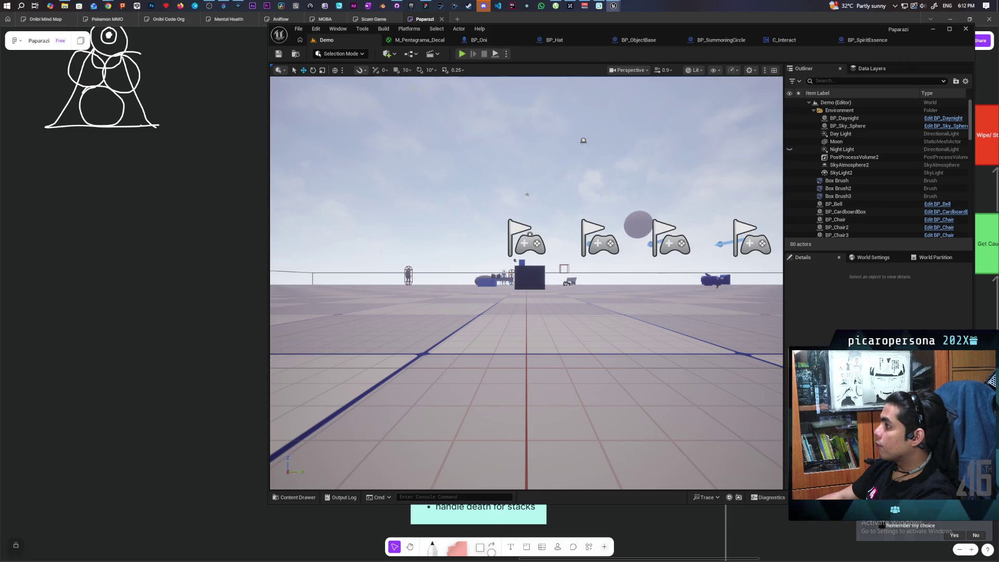
# Step: Open BP_NPC_Priest_Controller from the Content Drawer and look over its graph
pyautogui.click(476, 40)
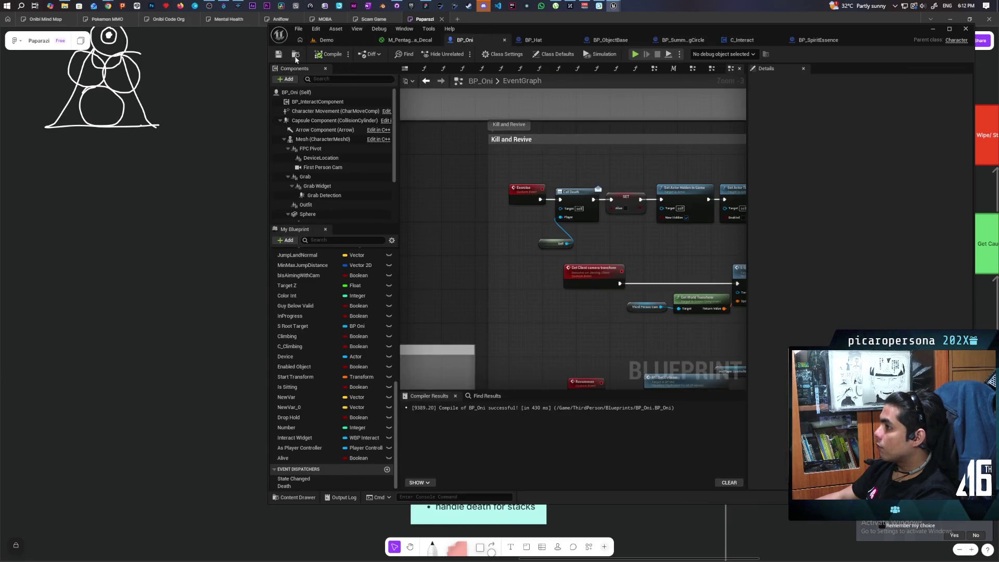
pyautogui.hotkey('ctrl', 'space')
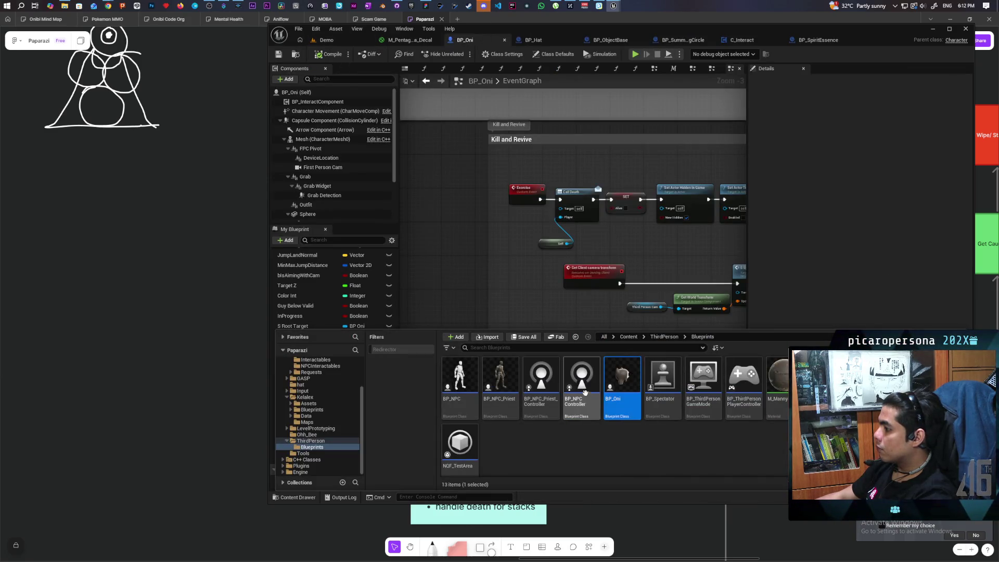
pyautogui.doubleClick(539, 382)
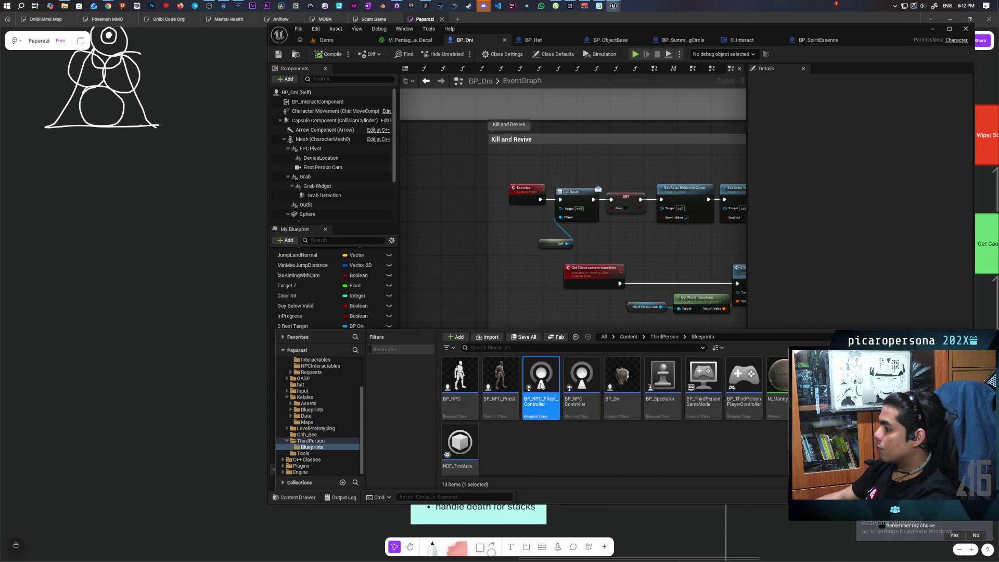
pyautogui.scroll(-2, 544, 292)
pyautogui.moveTo(540, 283)
pyautogui.mouseDown()
pyautogui.moveTo(458, 307)
pyautogui.moveTo(519, 319)
pyautogui.moveTo(557, 281)
pyautogui.moveTo(455, 258)
pyautogui.mouseUp()
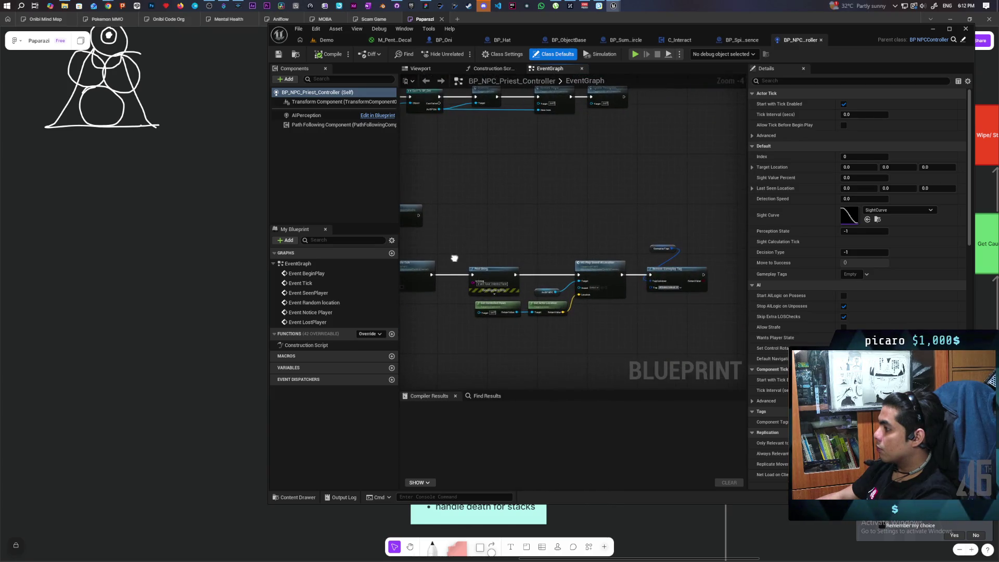
pyautogui.scroll(2, 600, 254)
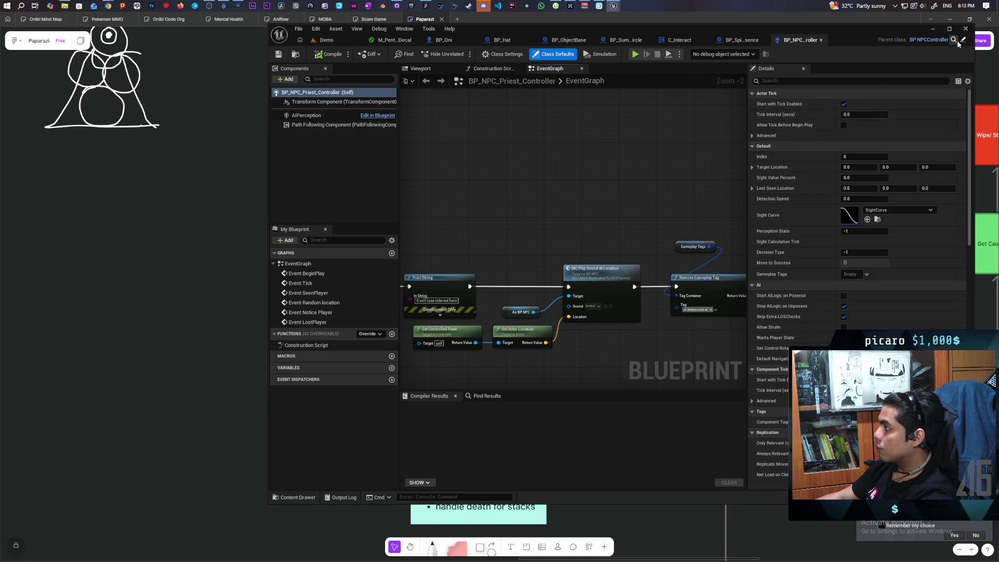
# Step: Open parent BP_NPCController and review the priest controller's Print String and notice/lost-player events
pyautogui.click(932, 39)
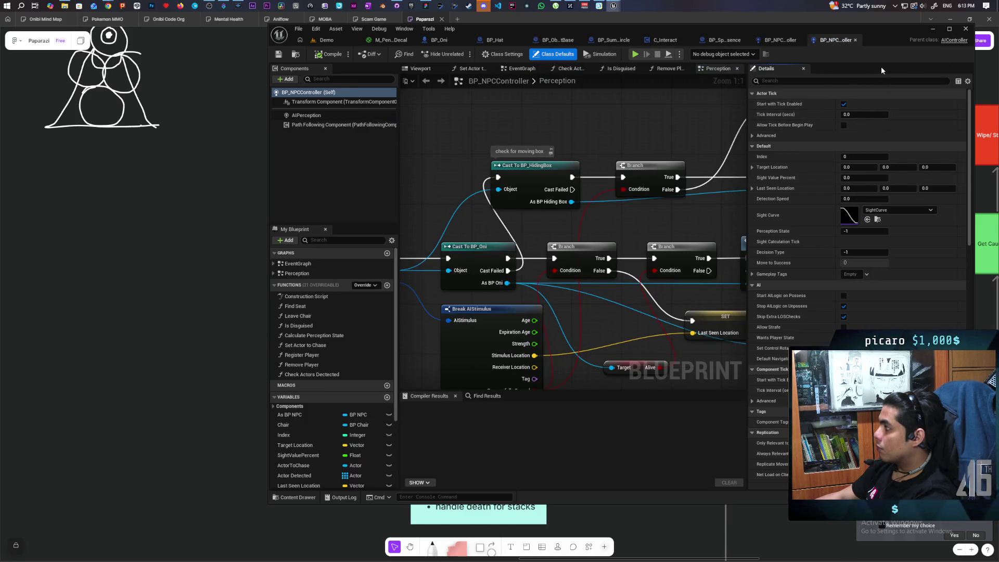
pyautogui.click(775, 39)
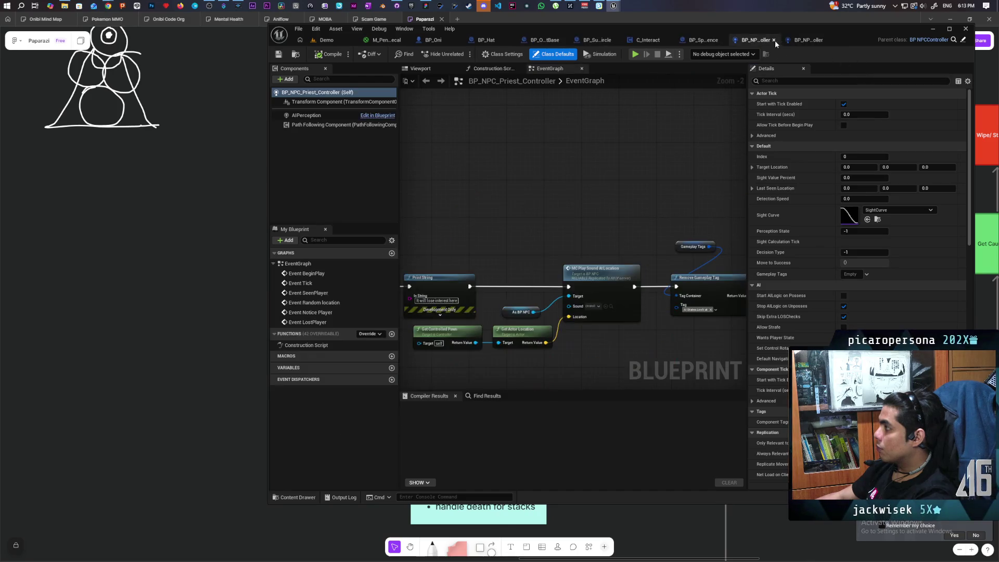
pyautogui.scroll(-2, 650, 163)
pyautogui.scroll(2, 579, 225)
pyautogui.moveTo(580, 229)
pyautogui.mouseDown()
pyautogui.moveTo(571, 247)
pyautogui.moveTo(584, 330)
pyautogui.moveTo(598, 279)
pyautogui.moveTo(478, 256)
pyautogui.moveTo(411, 268)
pyautogui.moveTo(437, 301)
pyautogui.moveTo(548, 307)
pyautogui.moveTo(578, 329)
pyautogui.moveTo(574, 353)
pyautogui.mouseUp()
pyautogui.scroll(-4, 548, 307)
pyautogui.scroll(3, 535, 307)
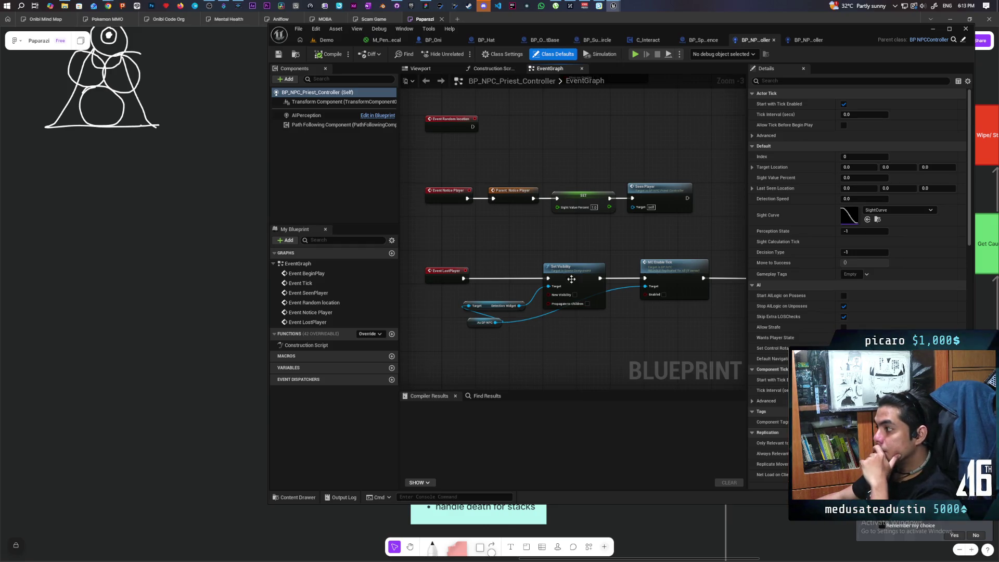
pyautogui.moveTo(576, 329); pyautogui.dragTo(557, 307)
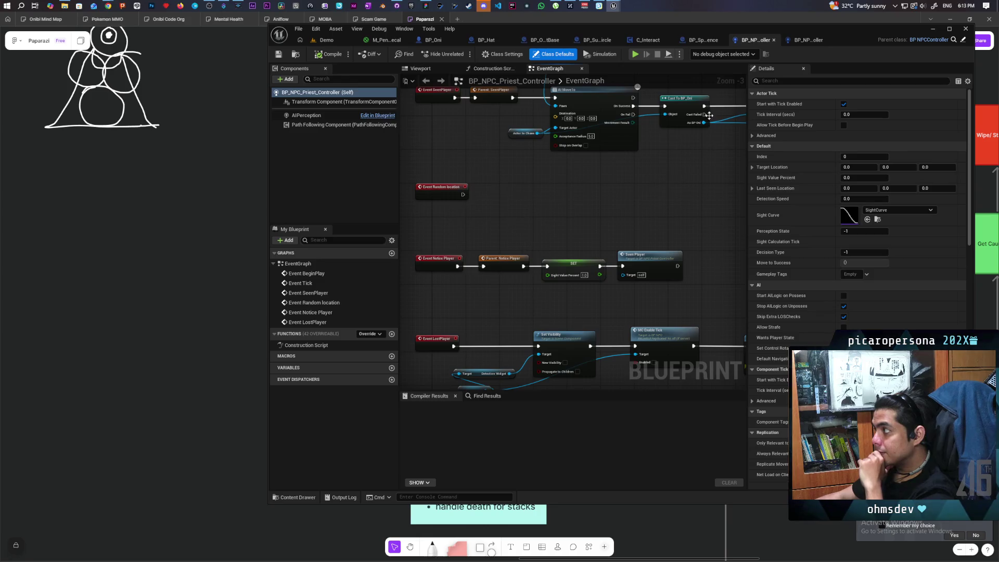
pyautogui.click(808, 40)
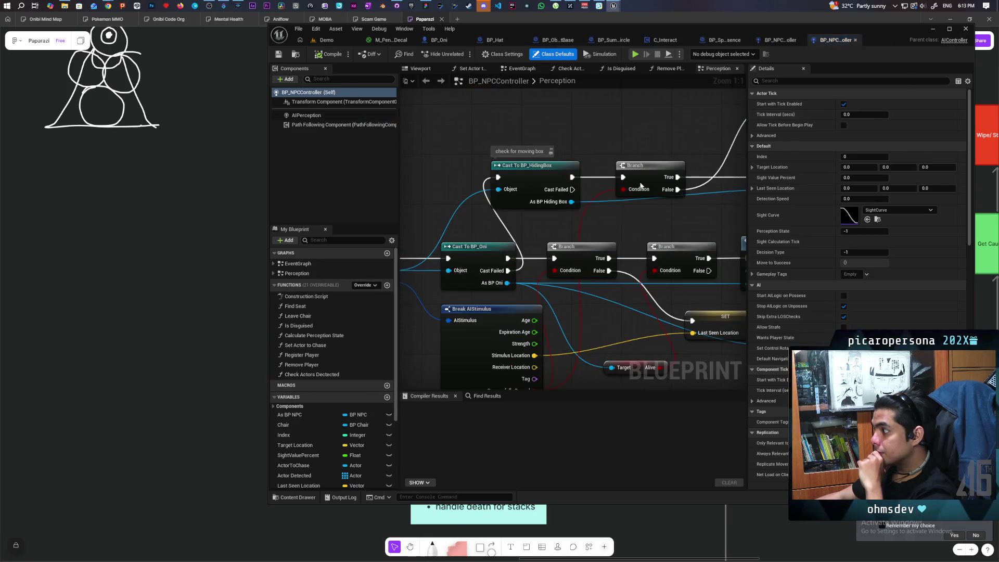
# Step: Inspect the Perception graph's Realize and Check States nodes, then revisit the priest controller's event nodes
pyautogui.scroll(-2, 479, 230)
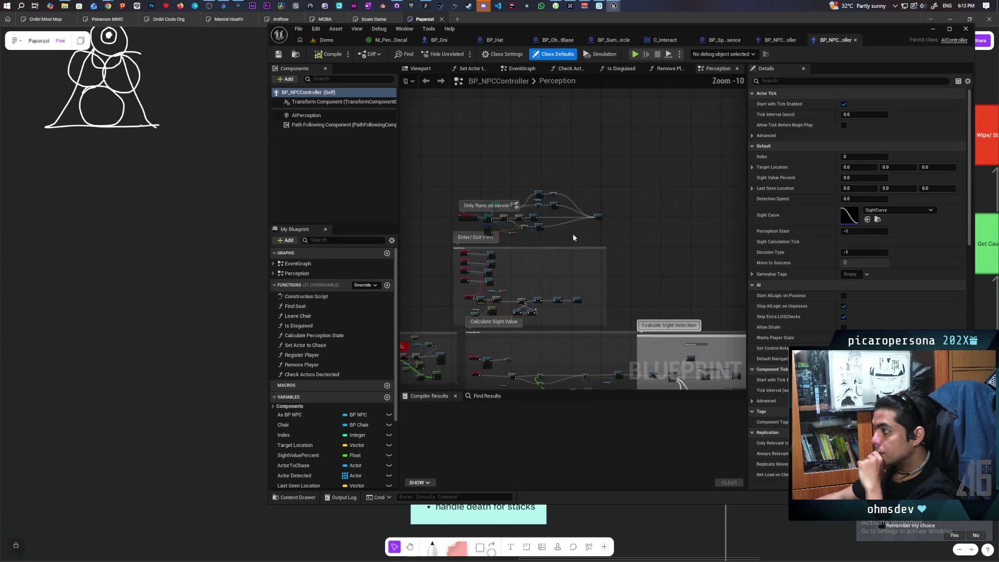
pyautogui.scroll(4, 495, 216)
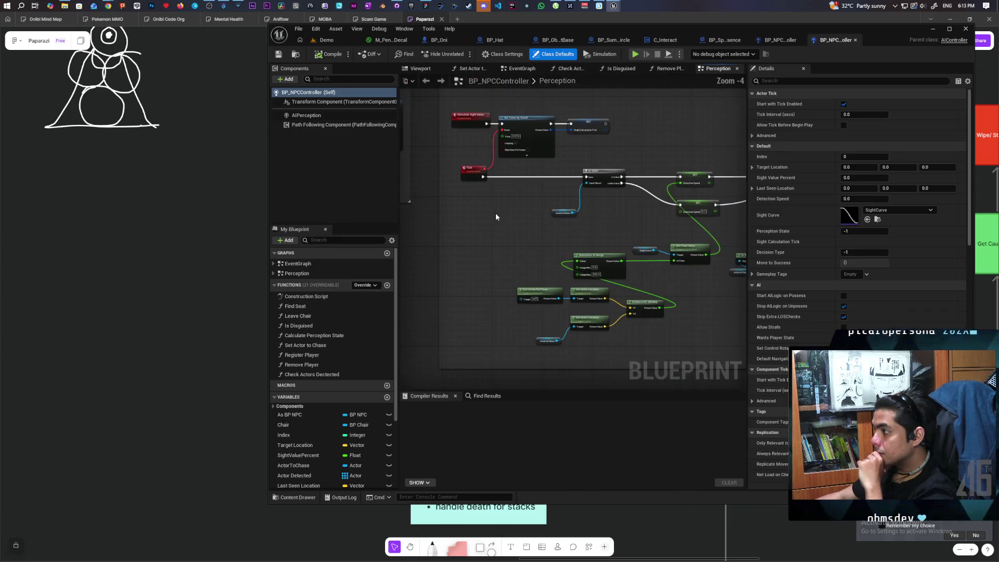
pyautogui.scroll(1, 492, 211)
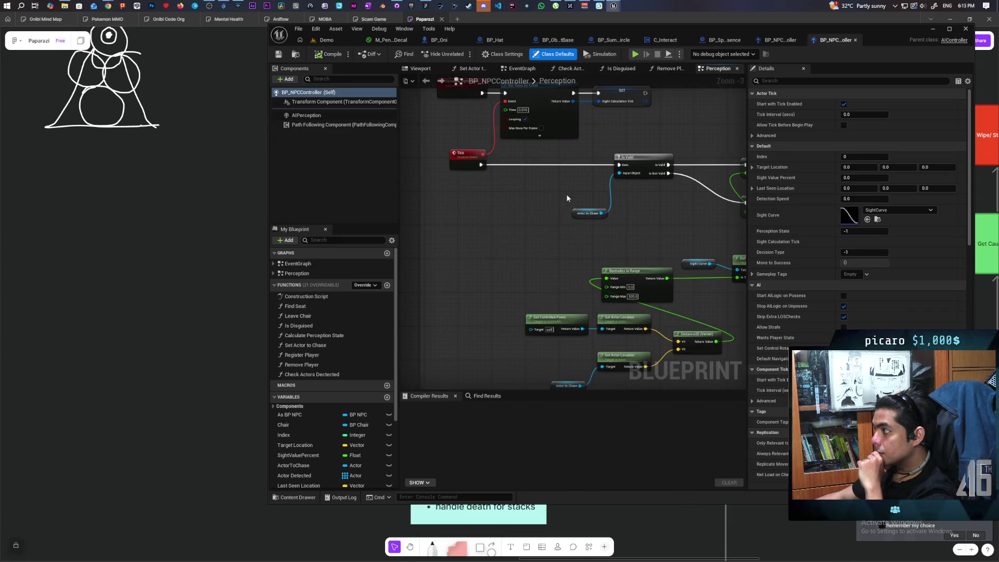
pyautogui.scroll(-3, 559, 203)
pyautogui.scroll(3, 549, 195)
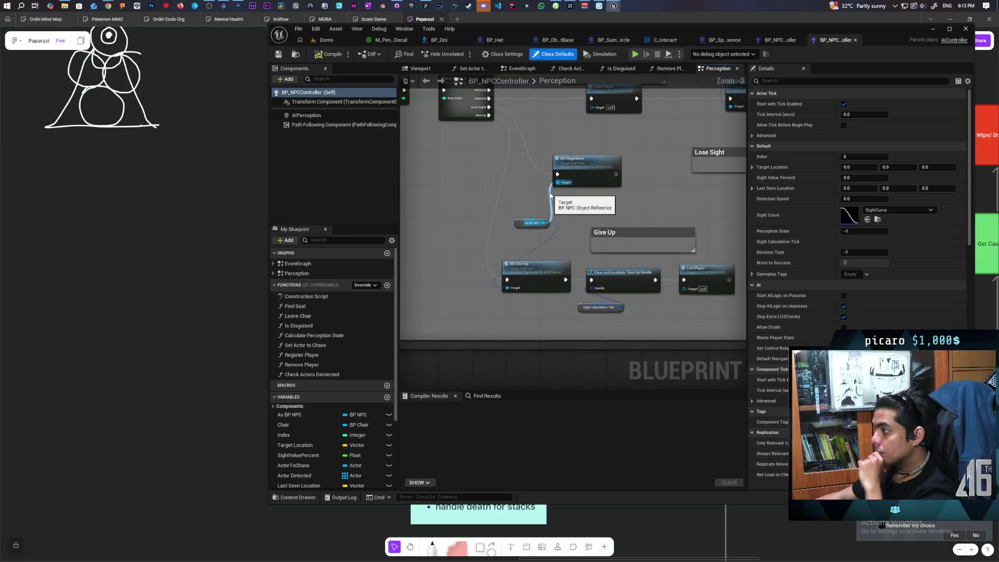
pyautogui.moveTo(535, 245)
pyautogui.mouseDown()
pyautogui.moveTo(535, 289)
pyautogui.moveTo(486, 285)
pyautogui.moveTo(584, 253)
pyautogui.moveTo(566, 234)
pyautogui.moveTo(474, 325)
pyautogui.moveTo(502, 258)
pyautogui.moveTo(614, 287)
pyautogui.moveTo(747, 295)
pyautogui.moveTo(662, 272)
pyautogui.mouseUp()
pyautogui.scroll(-4, 661, 272)
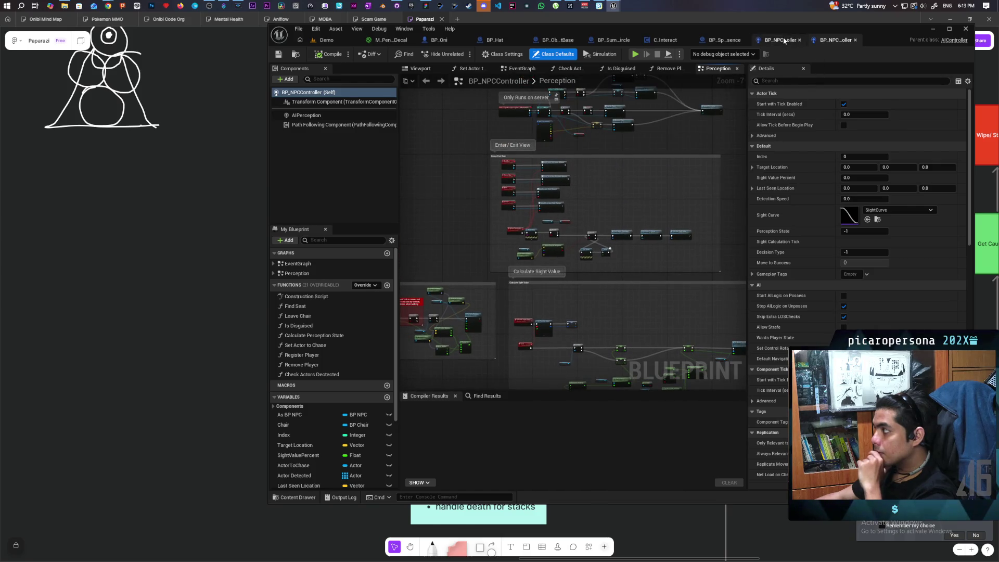
pyautogui.click(783, 40)
pyautogui.scroll(-4, 569, 265)
pyautogui.scroll(4, 567, 260)
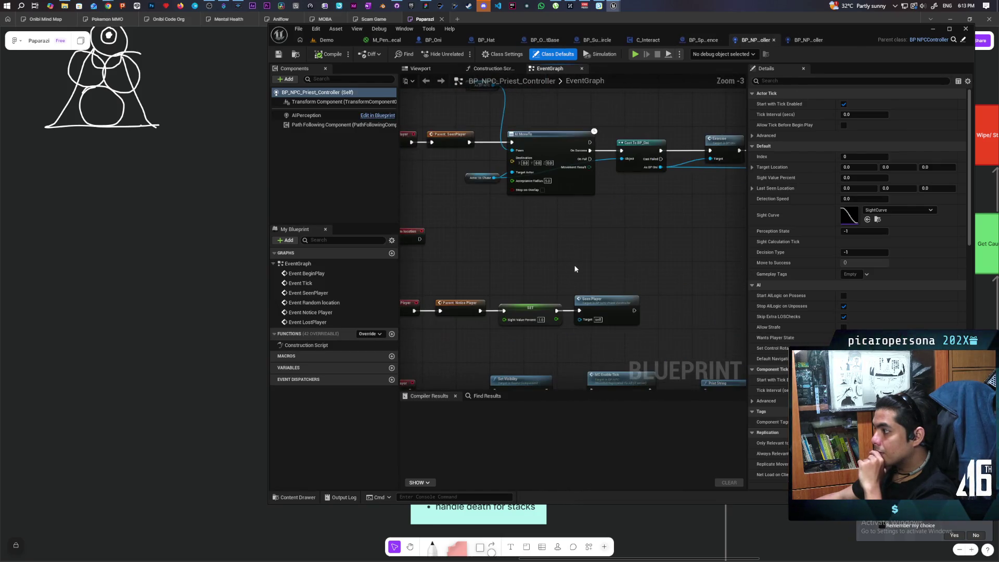
pyautogui.moveTo(575, 269); pyautogui.dragTo(636, 241)
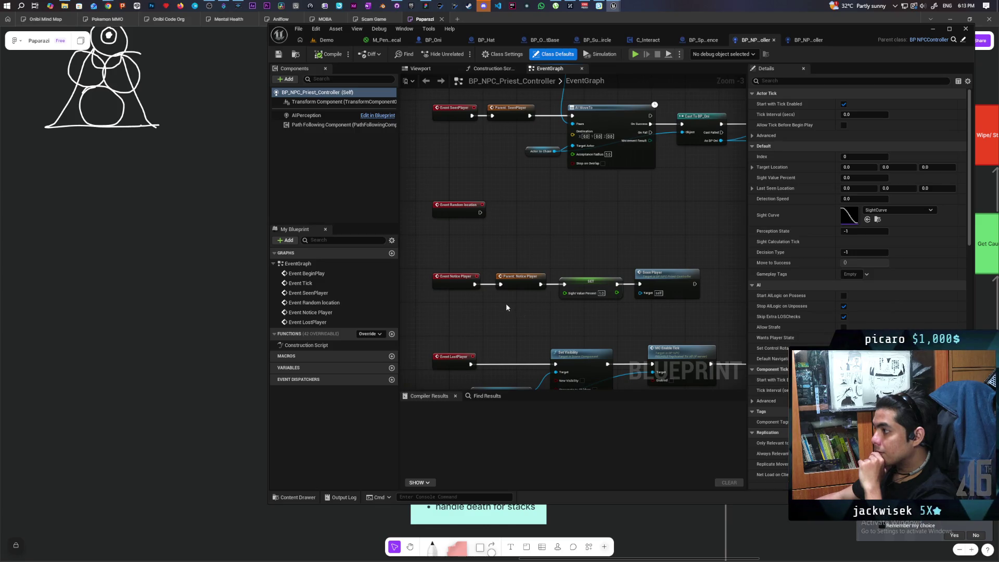
pyautogui.moveTo(454, 264); pyautogui.dragTo(682, 286)
pyautogui.moveTo(640, 256); pyautogui.dragTo(608, 306)
pyautogui.moveTo(535, 267)
pyautogui.mouseDown()
pyautogui.moveTo(553, 245)
pyautogui.moveTo(543, 246)
pyautogui.mouseUp()
pyautogui.moveTo(565, 210)
pyautogui.mouseDown()
pyautogui.moveTo(622, 250)
pyautogui.moveTo(601, 250)
pyautogui.moveTo(667, 244)
pyautogui.moveTo(508, 265)
pyautogui.moveTo(526, 263)
pyautogui.mouseUp()
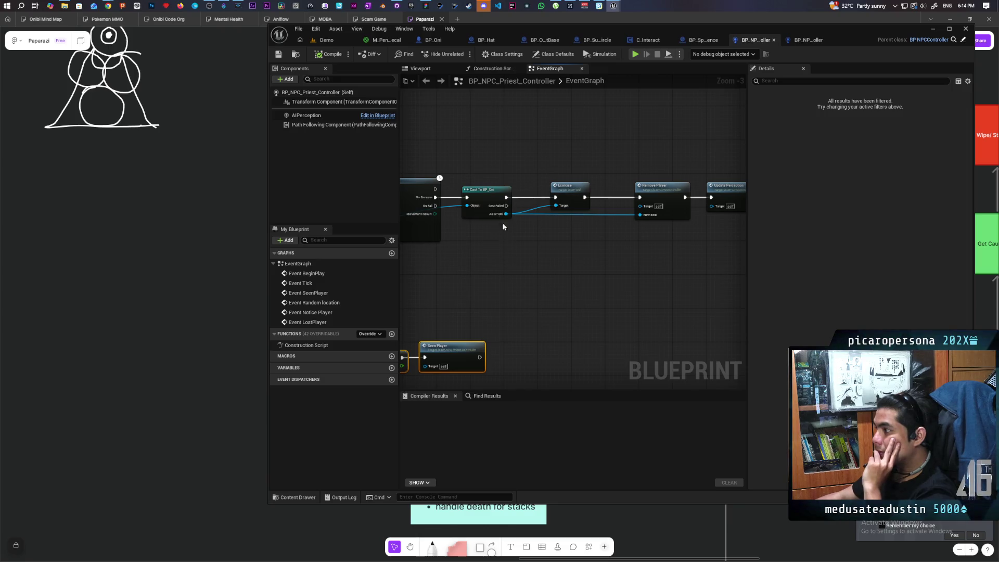
pyautogui.moveTo(485, 181); pyautogui.dragTo(504, 225)
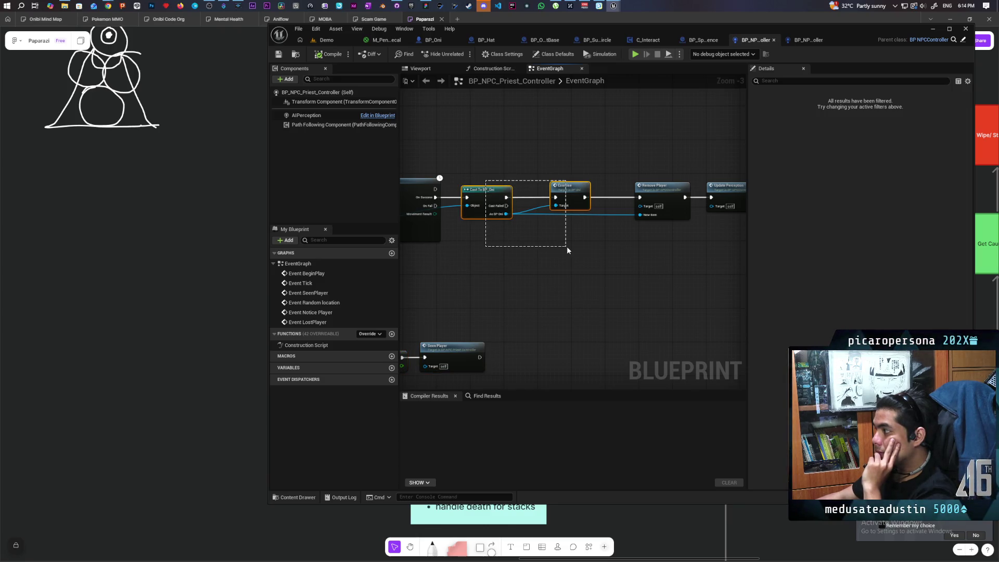
pyautogui.moveTo(566, 245)
pyautogui.mouseDown()
pyautogui.moveTo(660, 250)
pyautogui.moveTo(579, 277)
pyautogui.mouseUp()
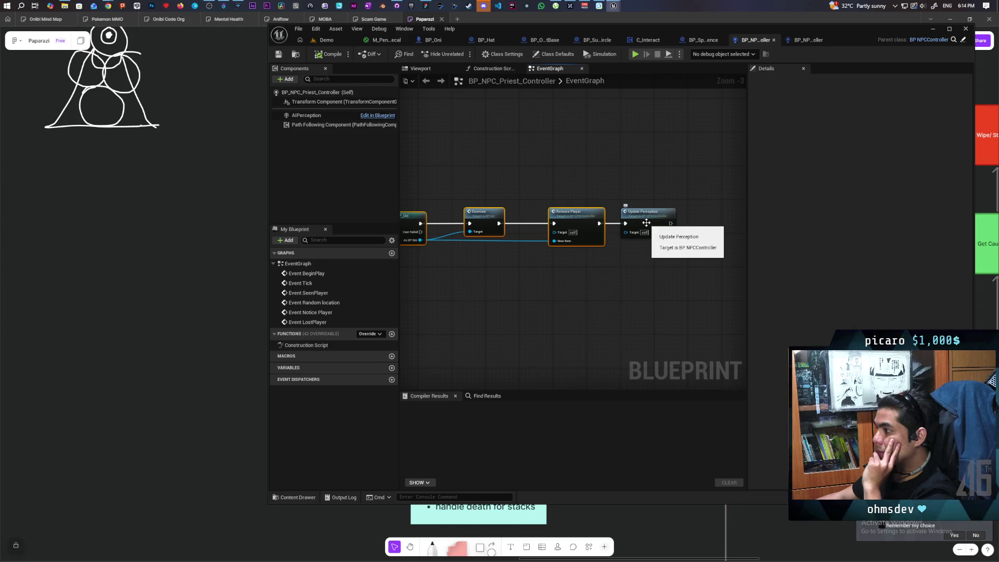
pyautogui.moveTo(500, 306); pyautogui.dragTo(684, 281)
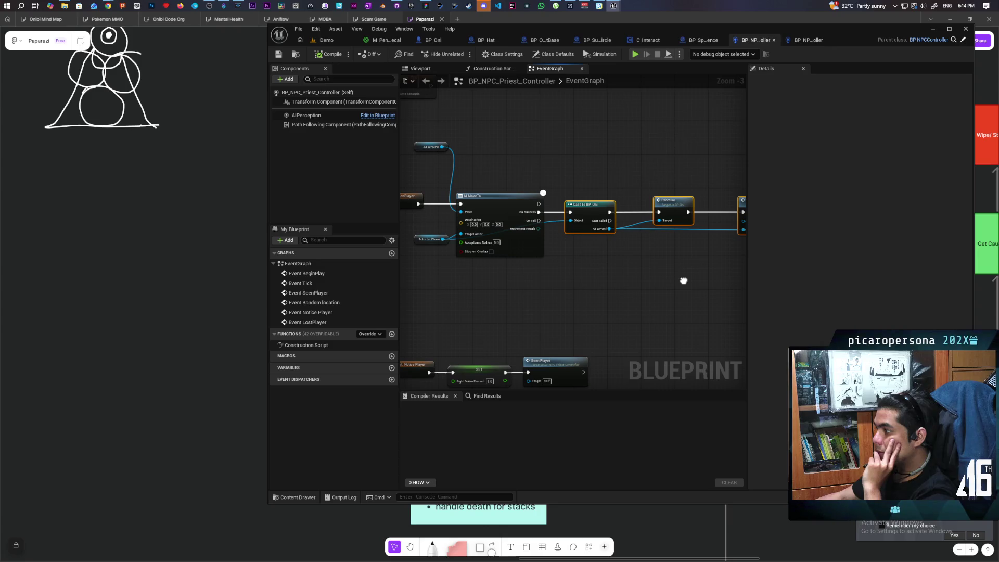
pyautogui.moveTo(684, 281); pyautogui.dragTo(494, 307)
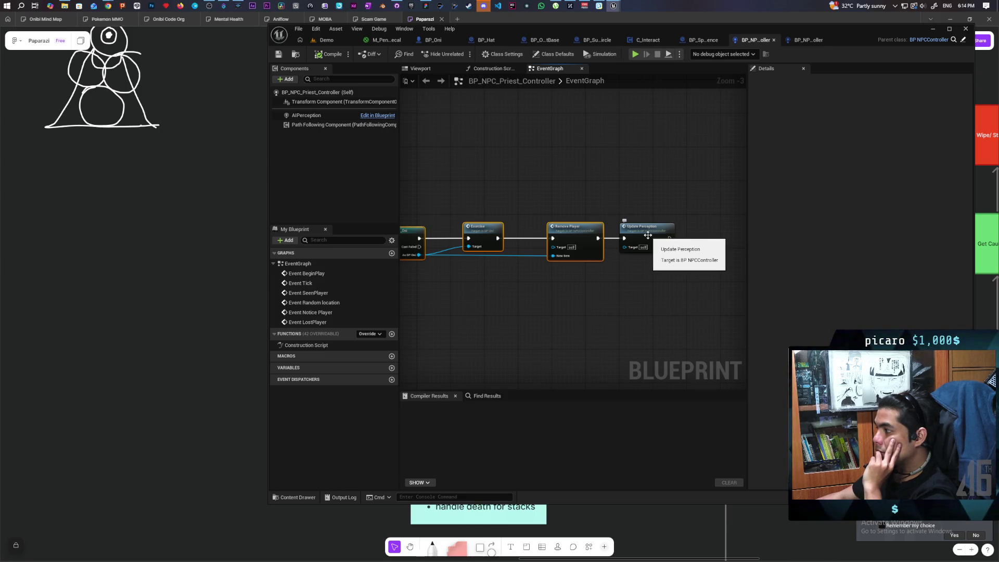
# Step: Jump to Update Perception and merge the Bind and Unbind Box event wires into one reroute
pyautogui.doubleClick(647, 235)
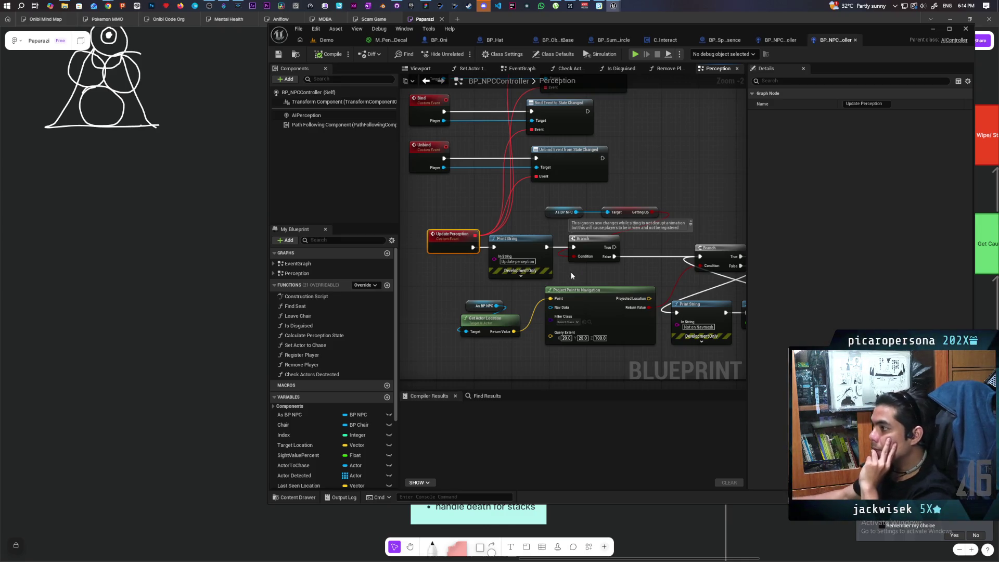
pyautogui.moveTo(613, 174)
pyautogui.mouseDown()
pyautogui.moveTo(593, 252)
pyautogui.moveTo(643, 279)
pyautogui.moveTo(641, 259)
pyautogui.mouseUp()
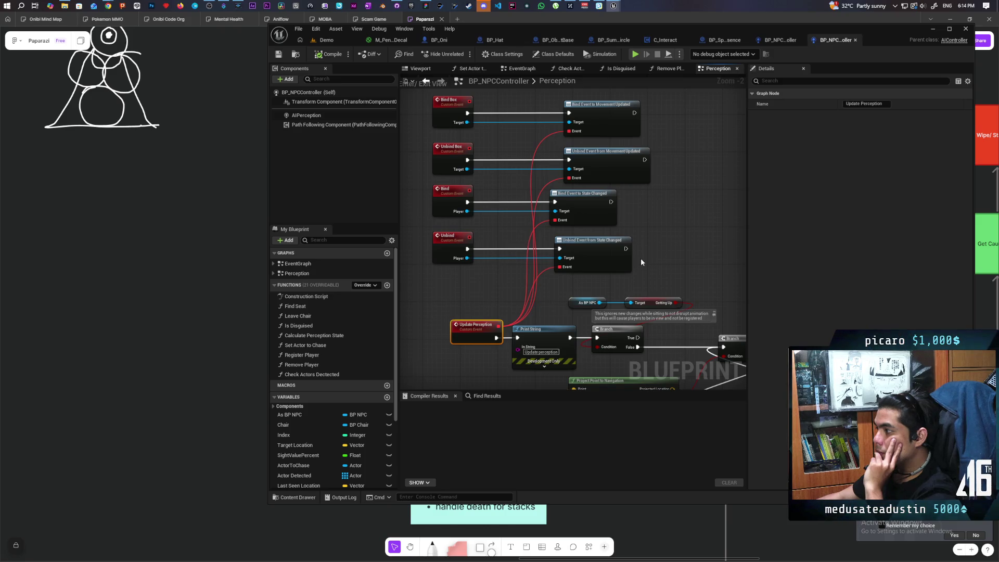
pyautogui.doubleClick(528, 179)
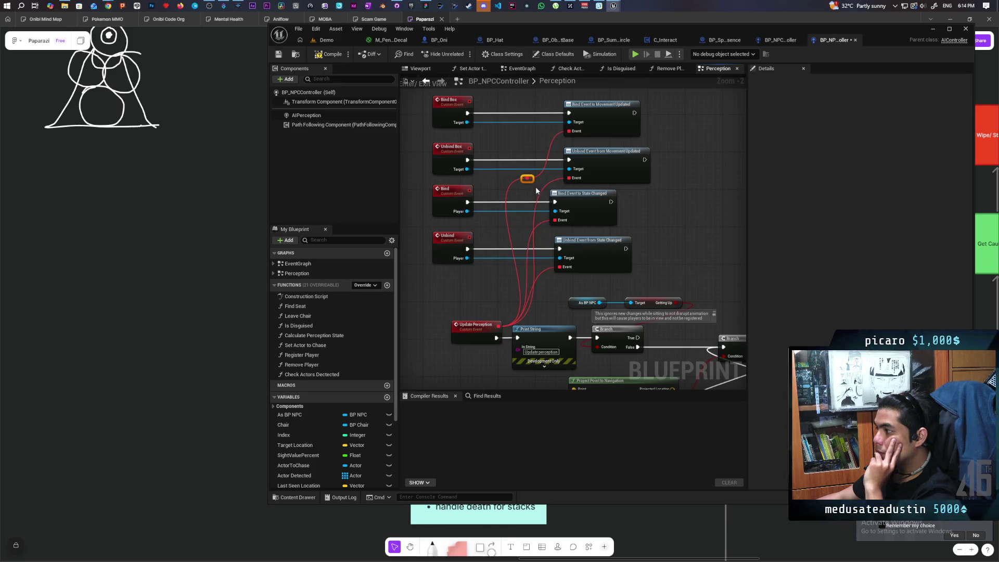
pyautogui.moveTo(569, 179); pyautogui.dragTo(529, 179)
pyautogui.moveTo(552, 219); pyautogui.dragTo(528, 182)
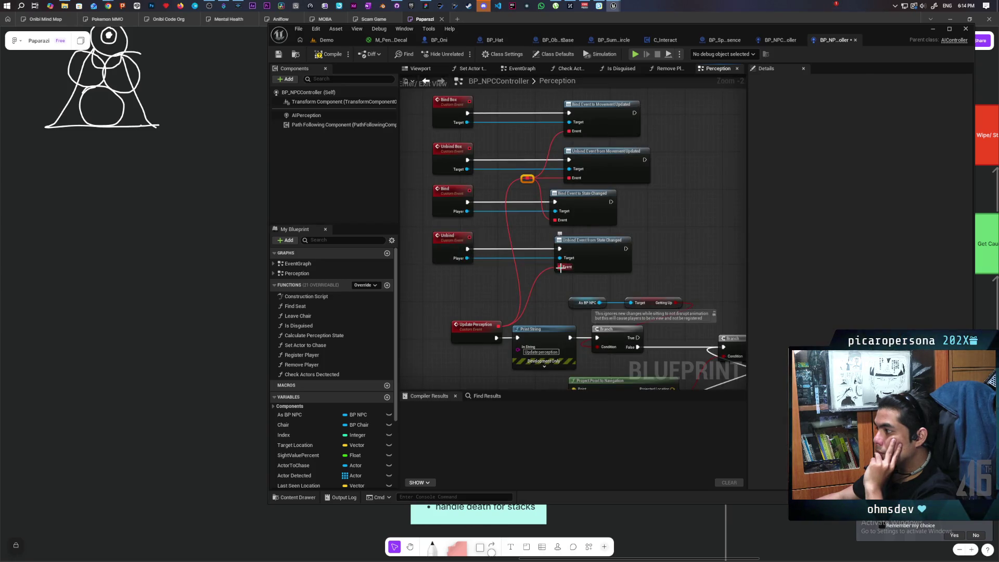
pyautogui.moveTo(560, 268); pyautogui.dragTo(527, 181)
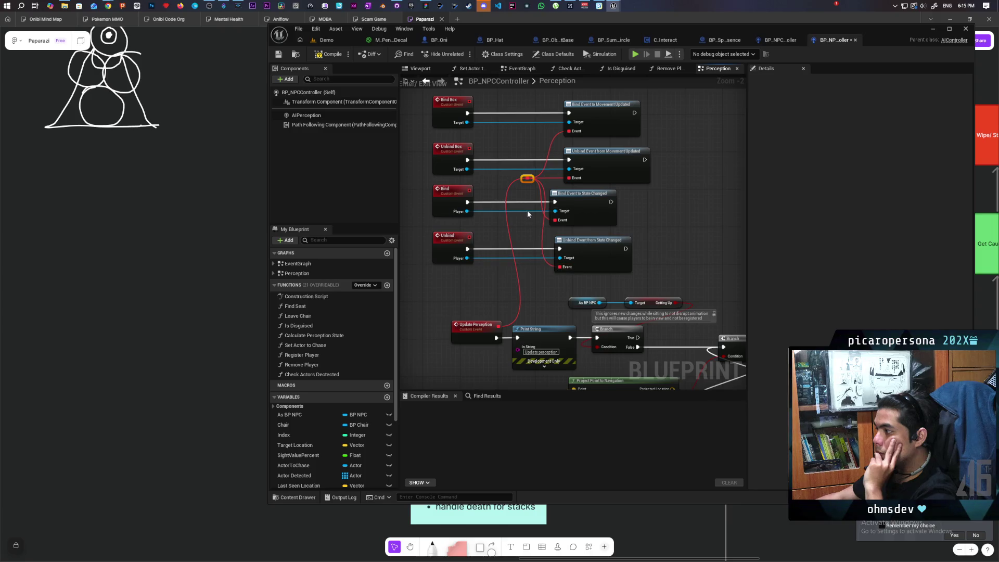
pyautogui.moveTo(530, 181)
pyautogui.mouseDown()
pyautogui.moveTo(515, 239)
pyautogui.moveTo(491, 255)
pyautogui.moveTo(509, 274)
pyautogui.mouseUp()
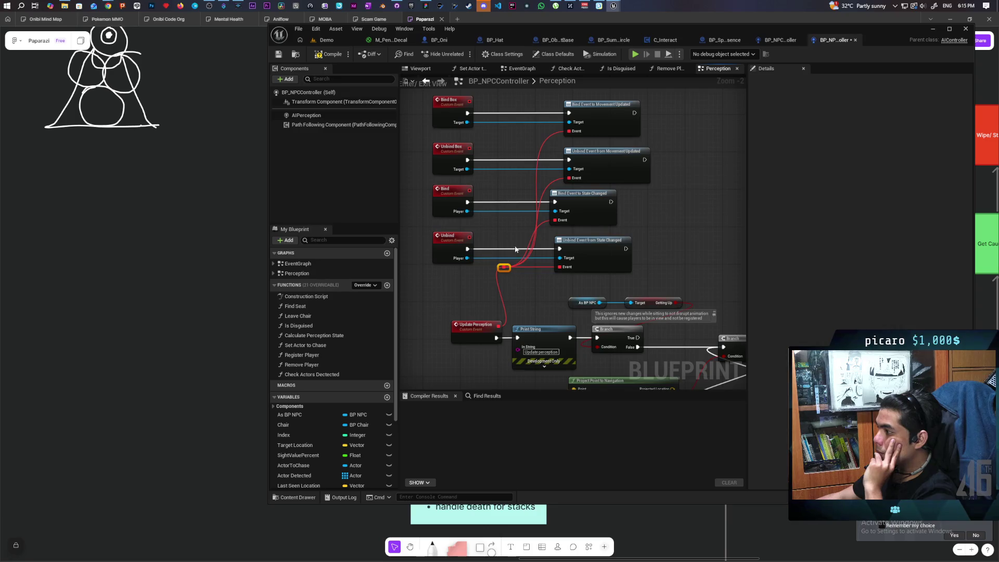
# Step: Route a reroute to Update Perception and Movement Updated's Event pin, deleting the spare reroute
pyautogui.doubleClick(545, 141)
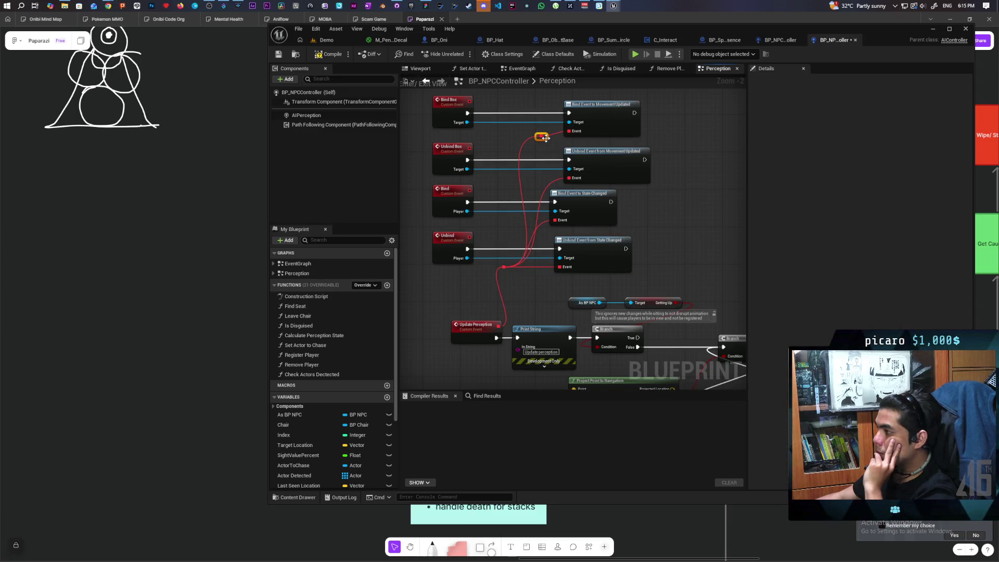
pyautogui.moveTo(544, 145); pyautogui.dragTo(514, 136)
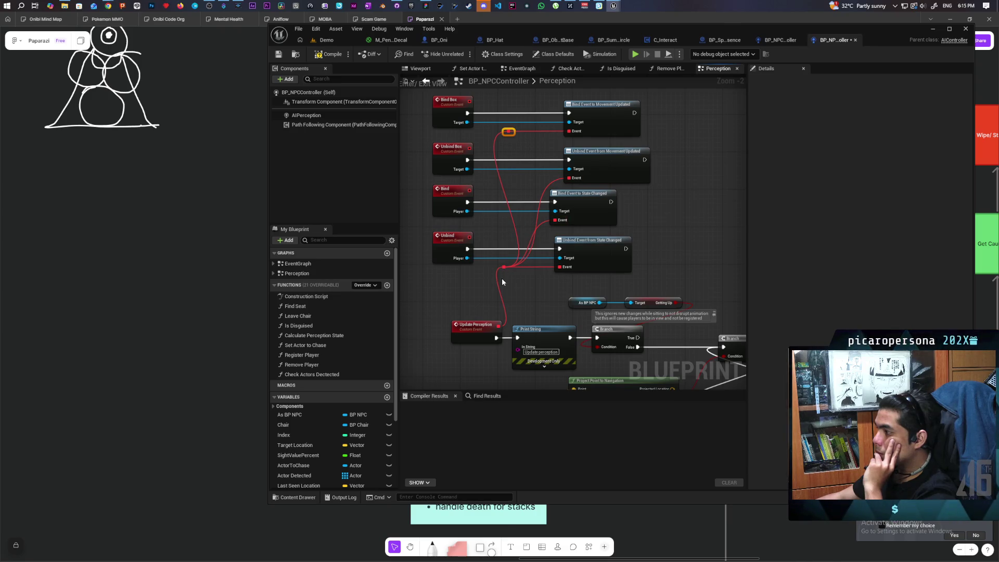
pyautogui.moveTo(508, 131)
pyautogui.mouseDown()
pyautogui.moveTo(515, 156)
pyautogui.moveTo(499, 328)
pyautogui.mouseUp()
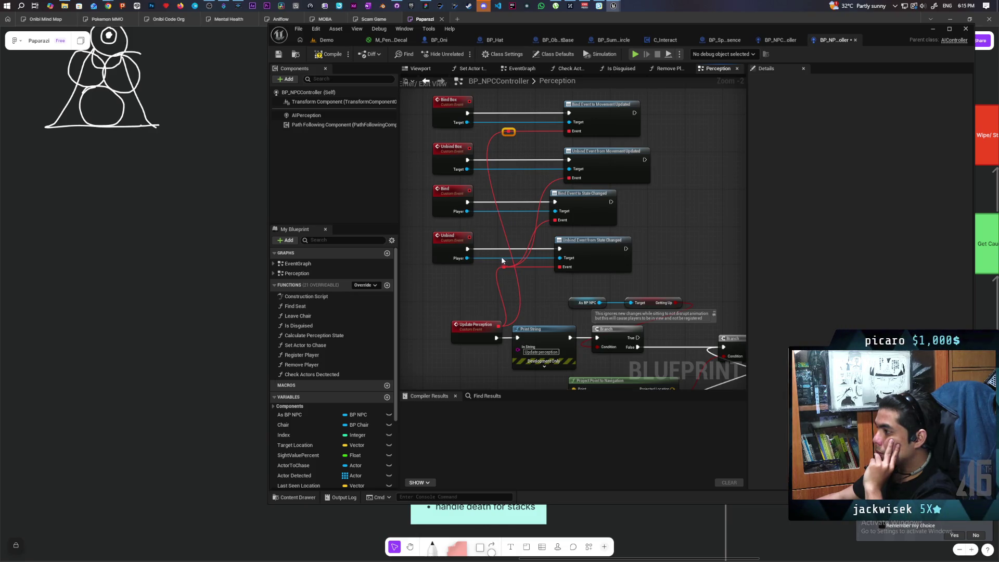
pyautogui.moveTo(503, 266)
pyautogui.mouseDown()
pyautogui.moveTo(523, 149)
pyautogui.moveTo(510, 134)
pyautogui.mouseUp()
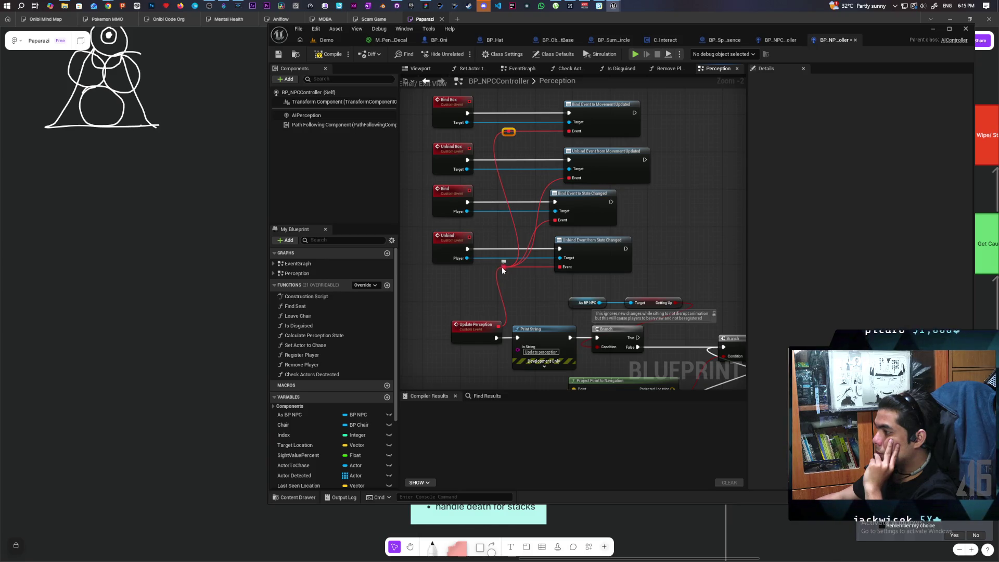
pyautogui.moveTo(502, 270)
pyautogui.mouseDown()
pyautogui.moveTo(541, 156)
pyautogui.moveTo(568, 132)
pyautogui.mouseUp()
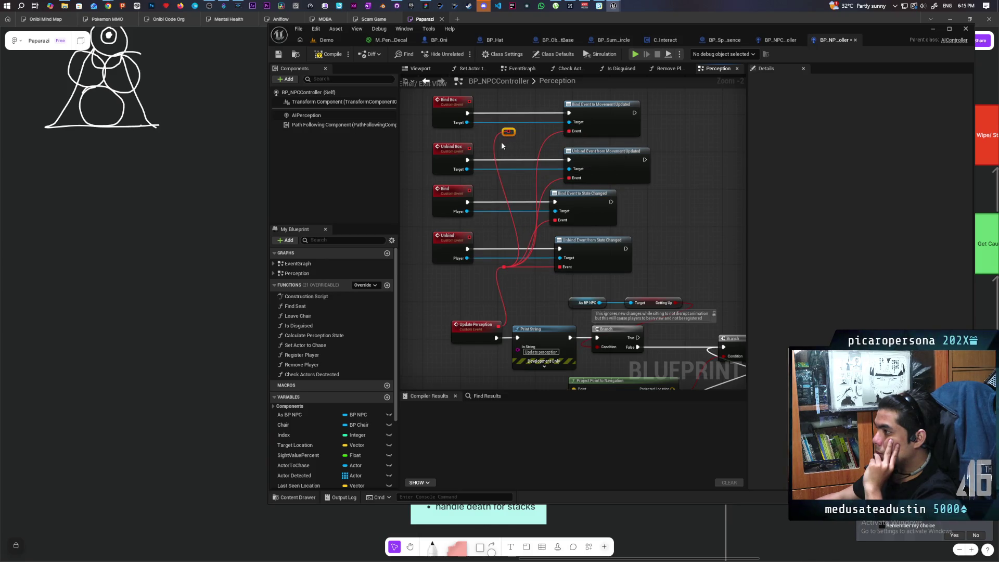
pyautogui.press('Delete')
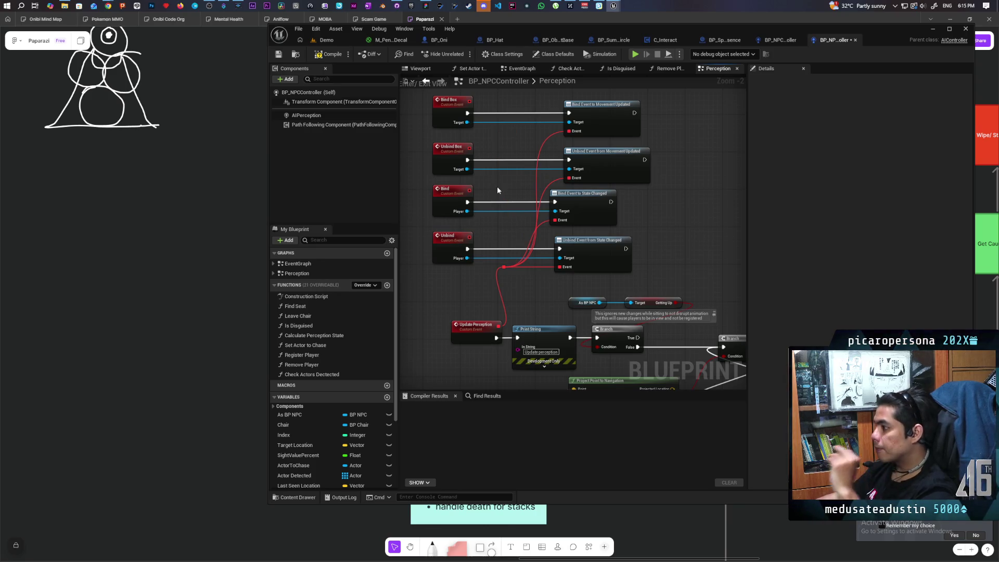
# Step: Inspect the Set Actor To Chase function graph, then return to the Perception graph
pyautogui.scroll(-2, 498, 186)
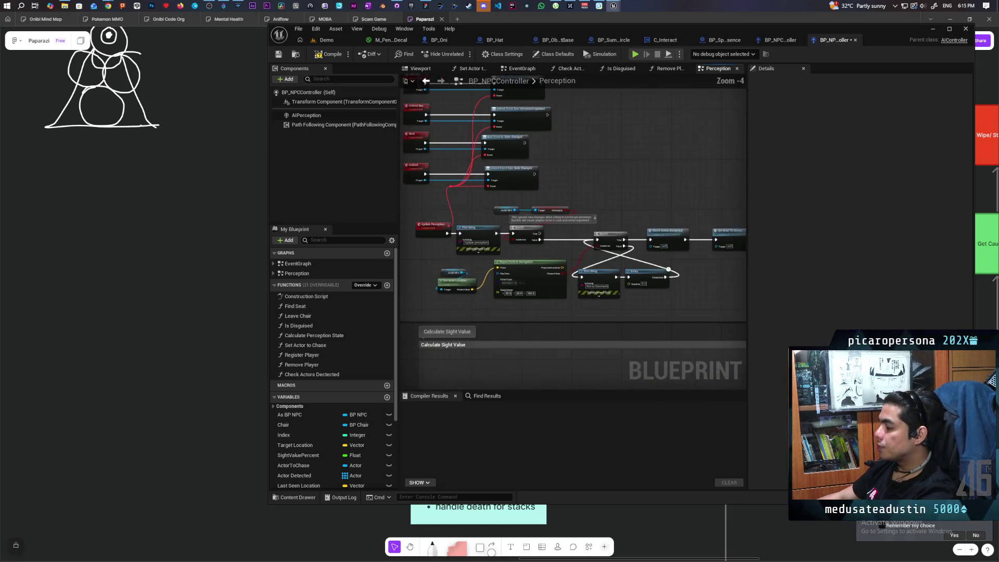
pyautogui.scroll(1, 597, 173)
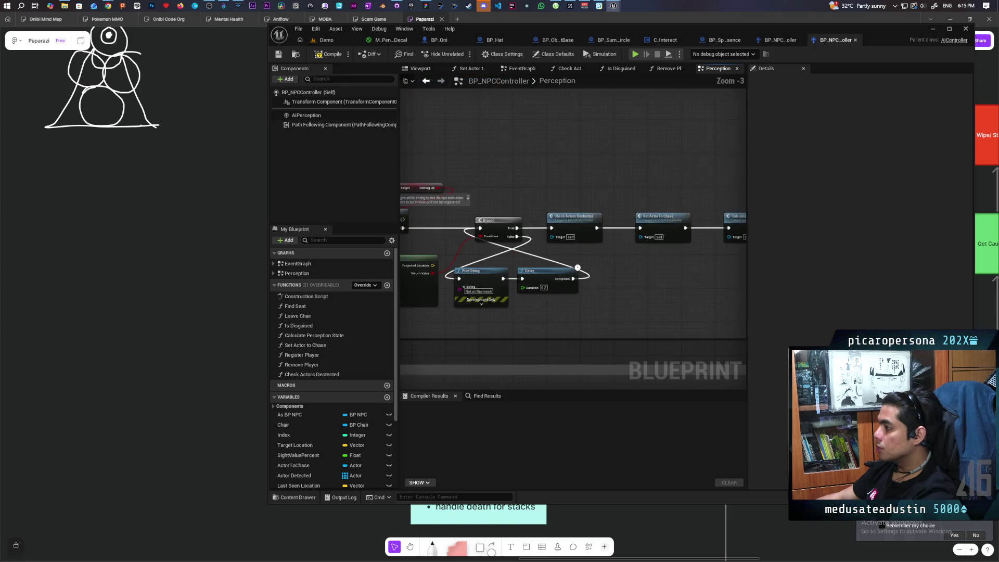
pyautogui.click(606, 221)
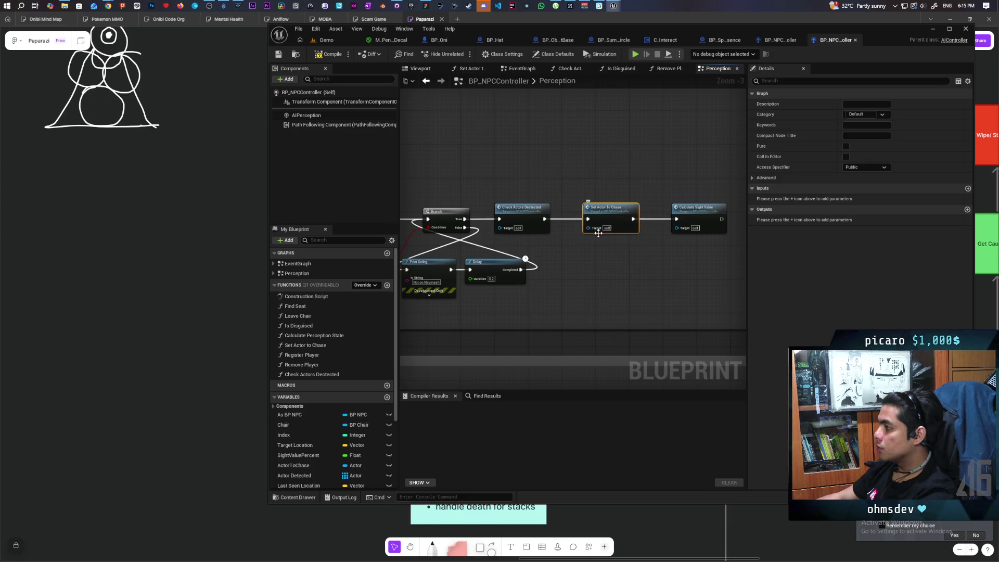
pyautogui.doubleClick(604, 218)
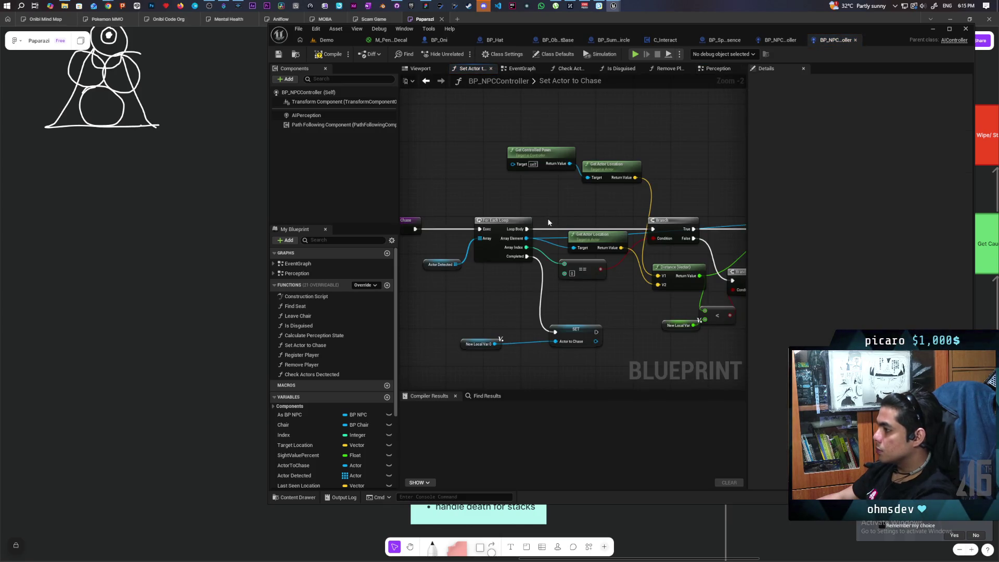
pyautogui.click(425, 82)
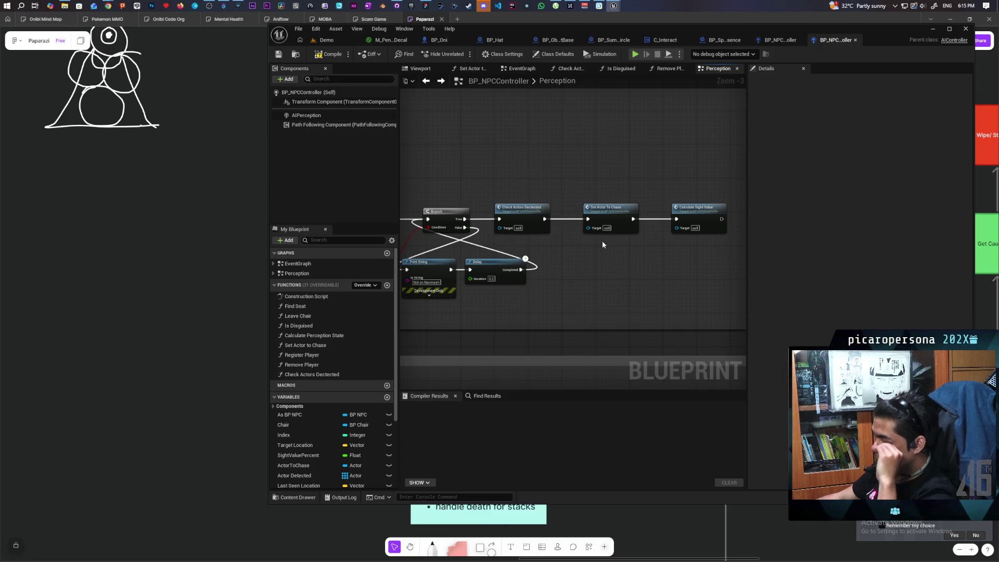
# Step: Select the Update Perception event and compile BP_NPCController successfully
pyautogui.scroll(-4, 588, 236)
pyautogui.scroll(4, 588, 237)
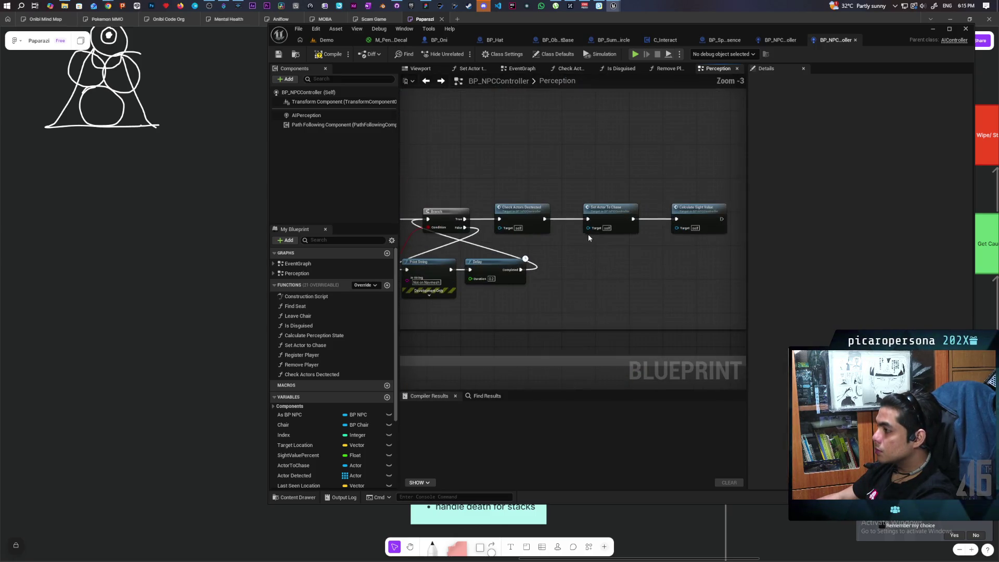
pyautogui.scroll(-2, 587, 256)
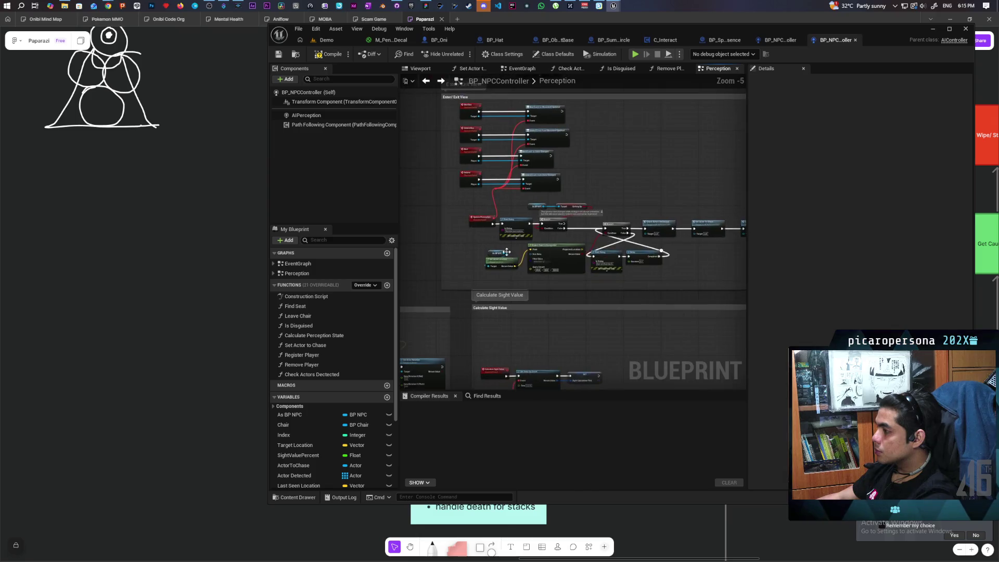
pyautogui.scroll(2, 506, 251)
pyautogui.scroll(-1, 466, 244)
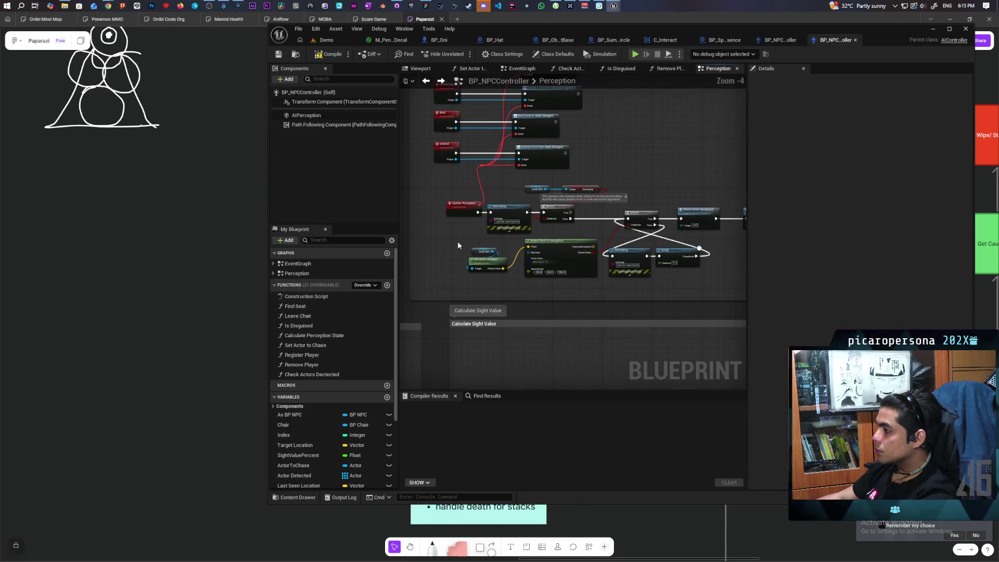
pyautogui.scroll(1, 458, 242)
pyautogui.click(467, 188)
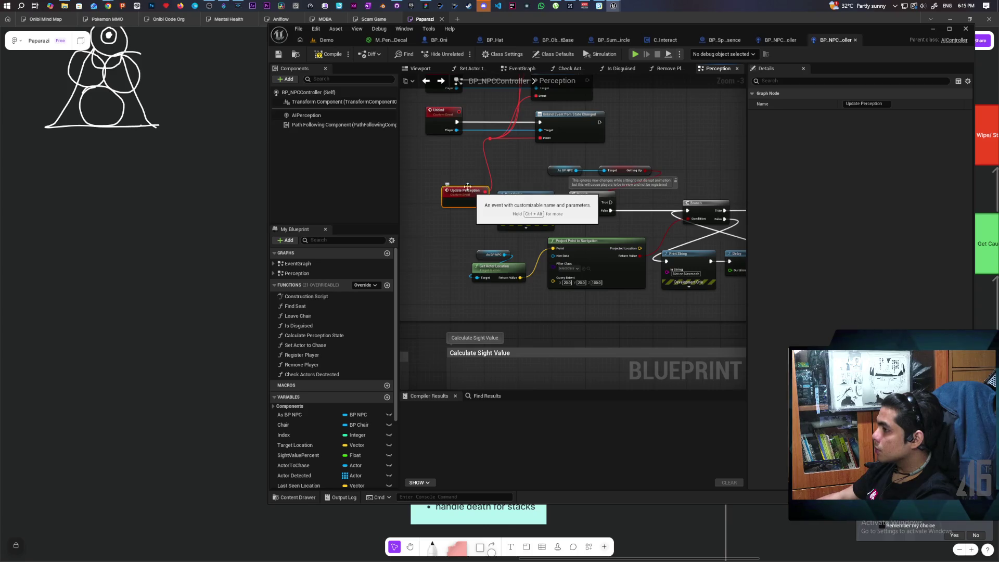
pyautogui.click(325, 56)
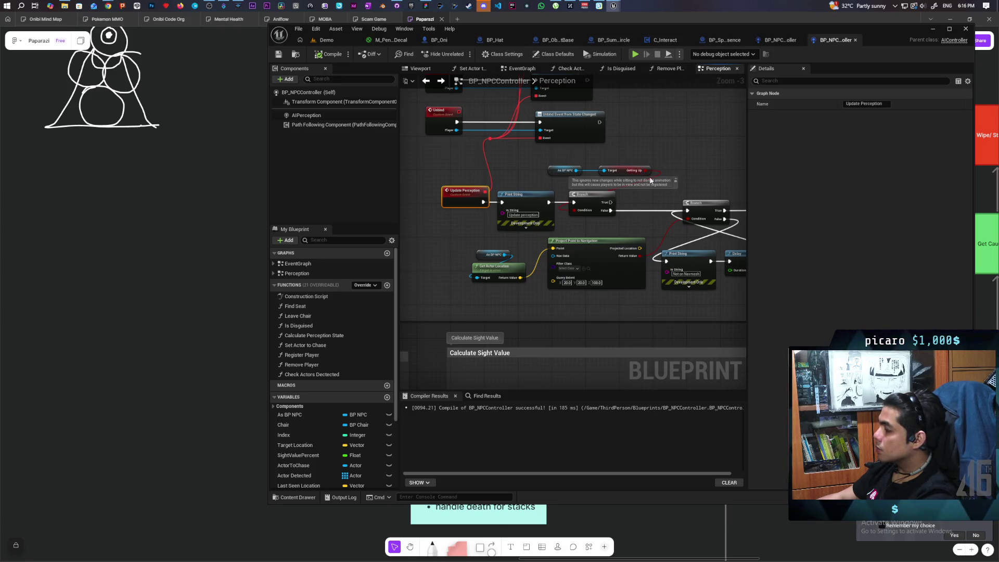
pyautogui.scroll(-4, 610, 207)
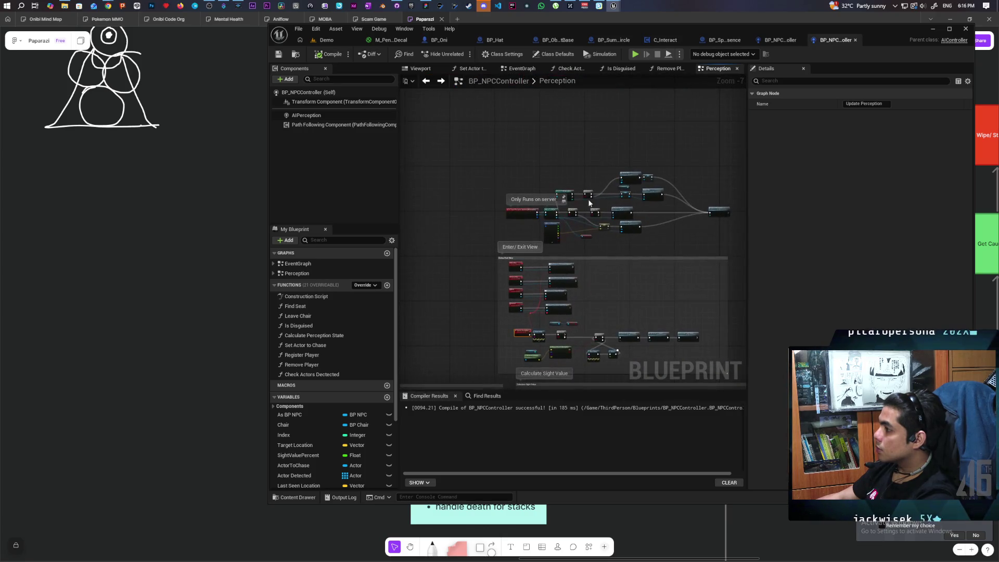
# Step: Follow the Register Player wiring to the Update Perception event, then return to the Demo level
pyautogui.scroll(4, 595, 250)
pyautogui.moveTo(595, 250)
pyautogui.mouseDown()
pyautogui.moveTo(357, 218)
pyautogui.moveTo(598, 229)
pyautogui.moveTo(569, 233)
pyautogui.mouseUp()
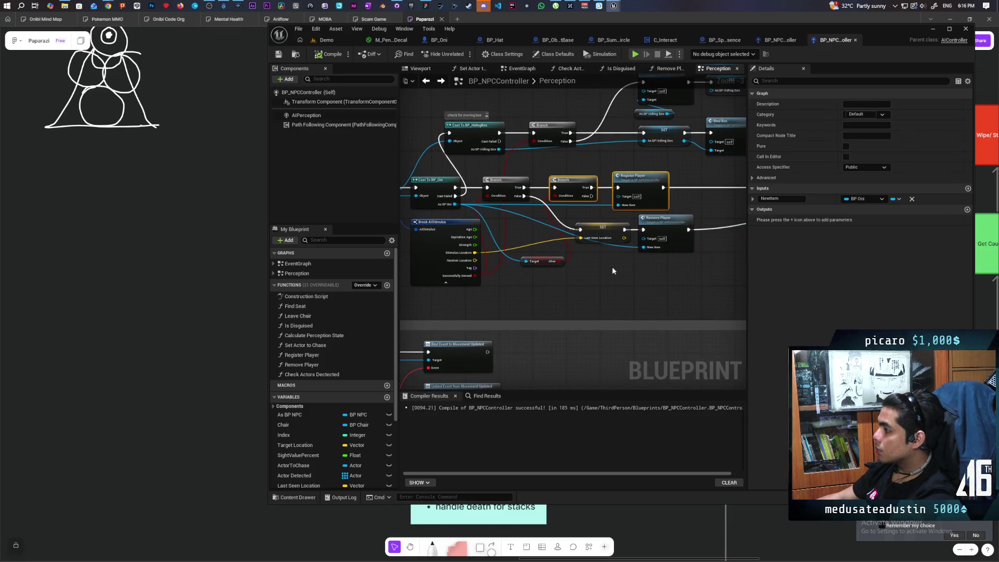
pyautogui.moveTo(611, 266)
pyautogui.mouseDown()
pyautogui.moveTo(595, 278)
pyautogui.moveTo(649, 267)
pyautogui.mouseUp()
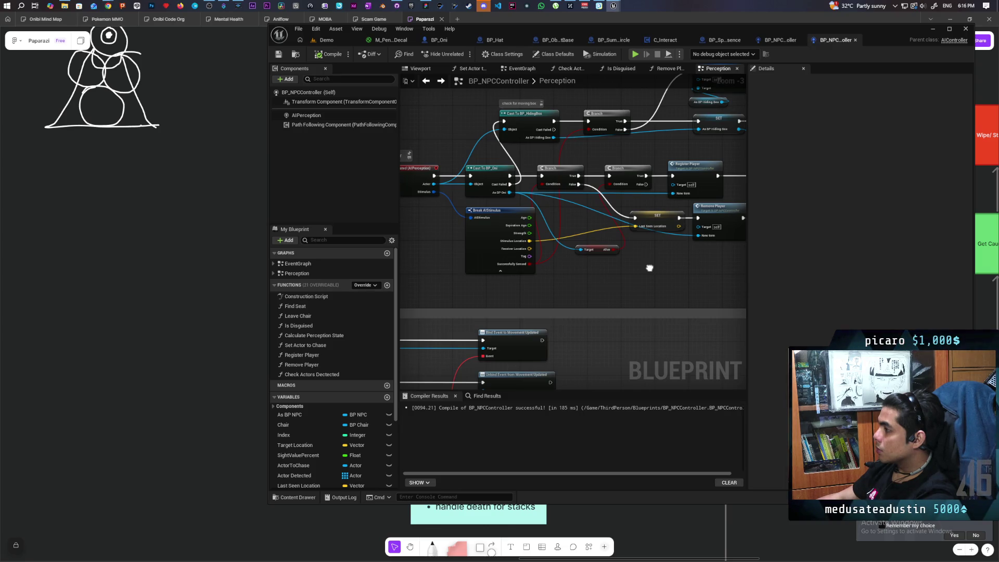
pyautogui.moveTo(649, 268)
pyautogui.mouseDown()
pyautogui.moveTo(490, 278)
pyautogui.moveTo(551, 275)
pyautogui.moveTo(368, 266)
pyautogui.mouseUp()
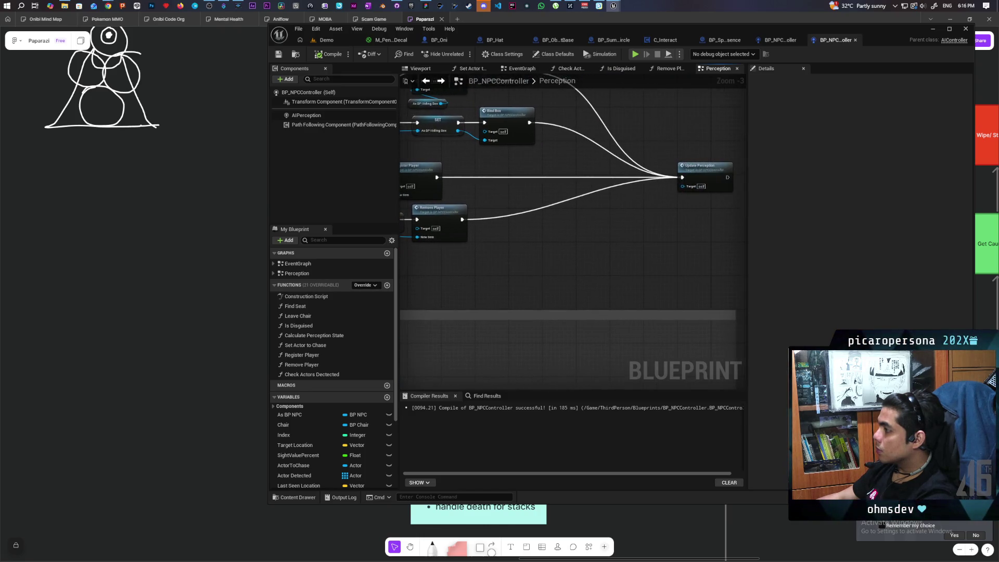
pyautogui.doubleClick(679, 178)
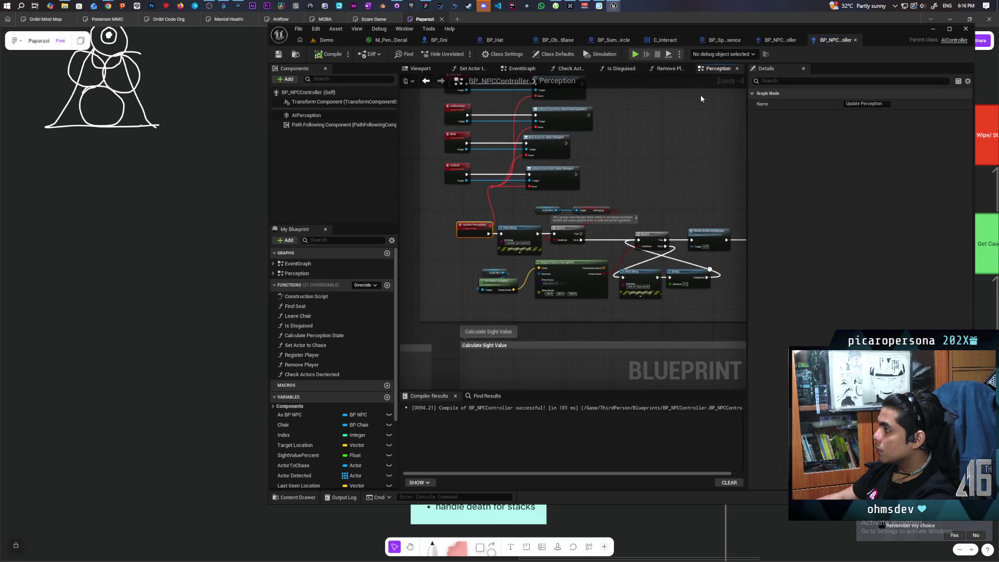
pyautogui.click(327, 39)
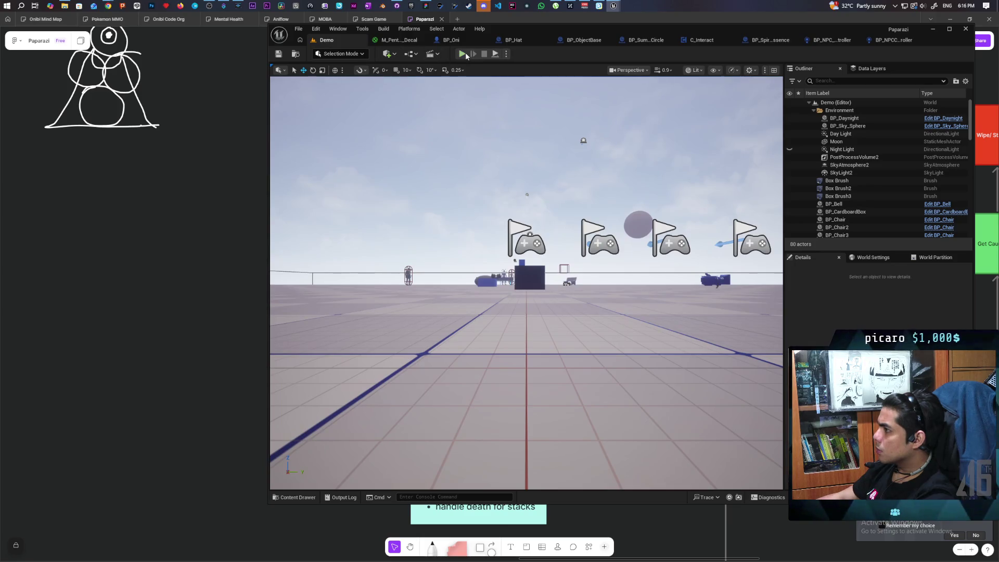
# Step: Start a multiplayer PIE test and walk the cat player toward the white NPC to trigger its alert
pyautogui.hotkey('alt', 'p')
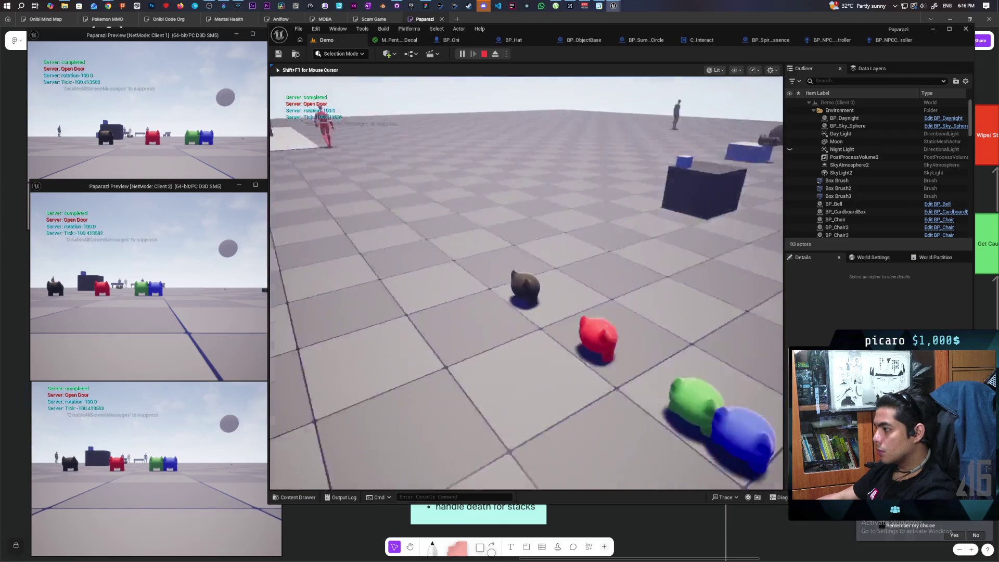
pyautogui.press('w')
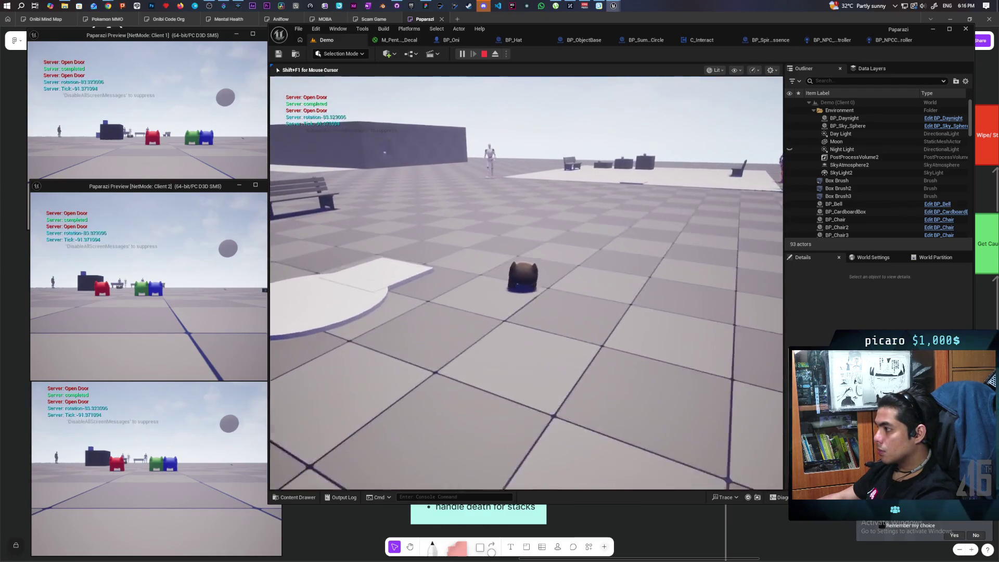
pyautogui.press('w')
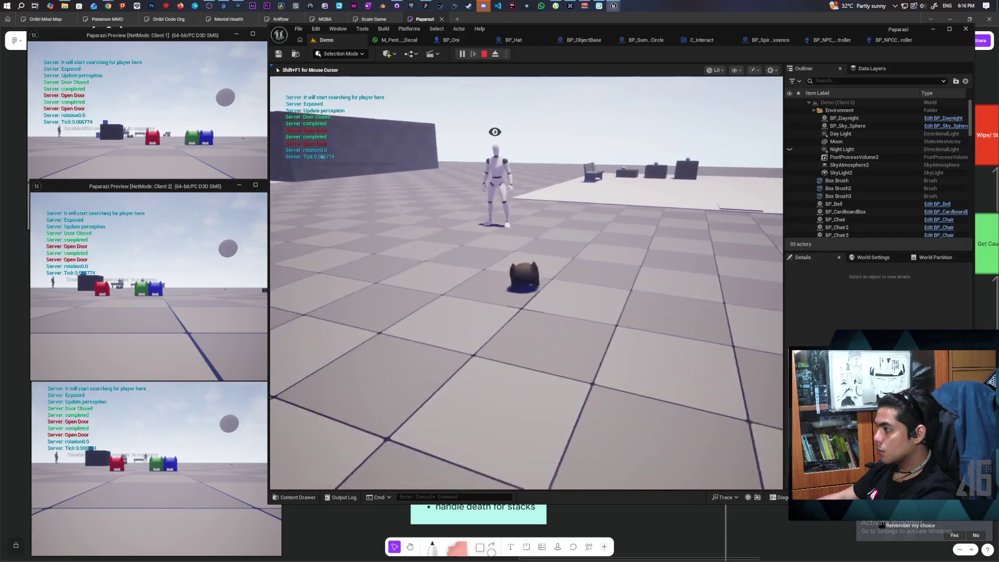
pyautogui.press('w')
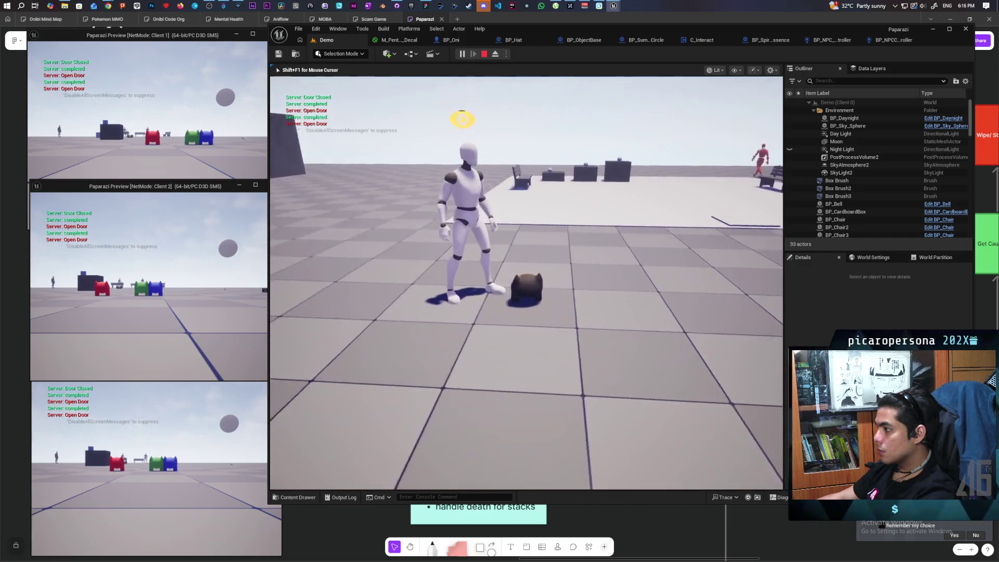
pyautogui.press('w')
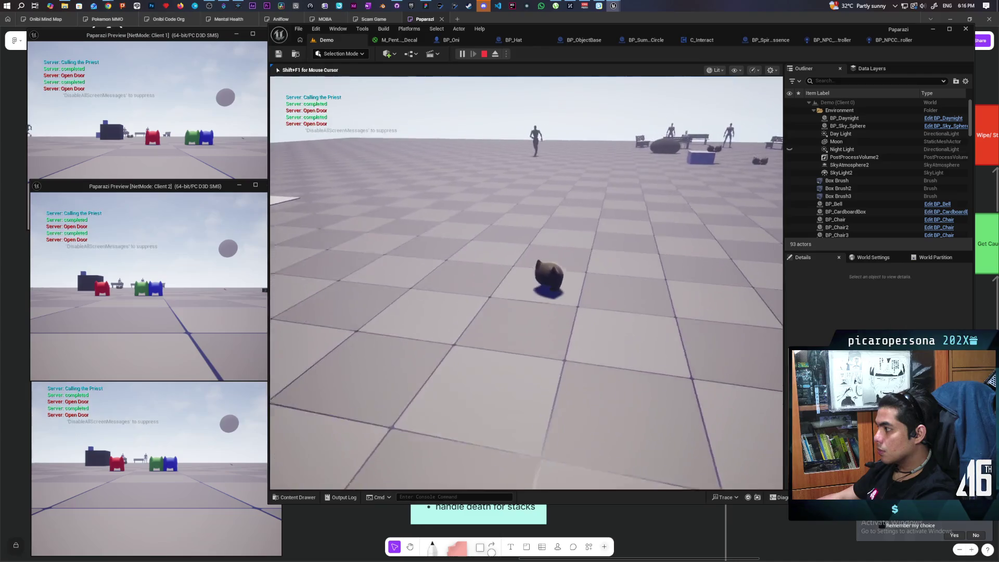
pyautogui.press('w')
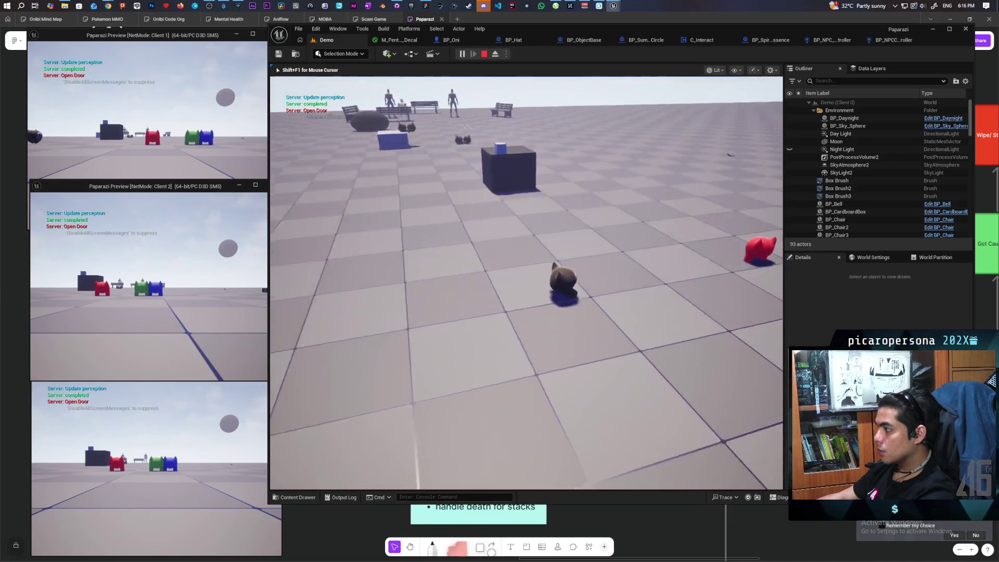
pyautogui.press('w')
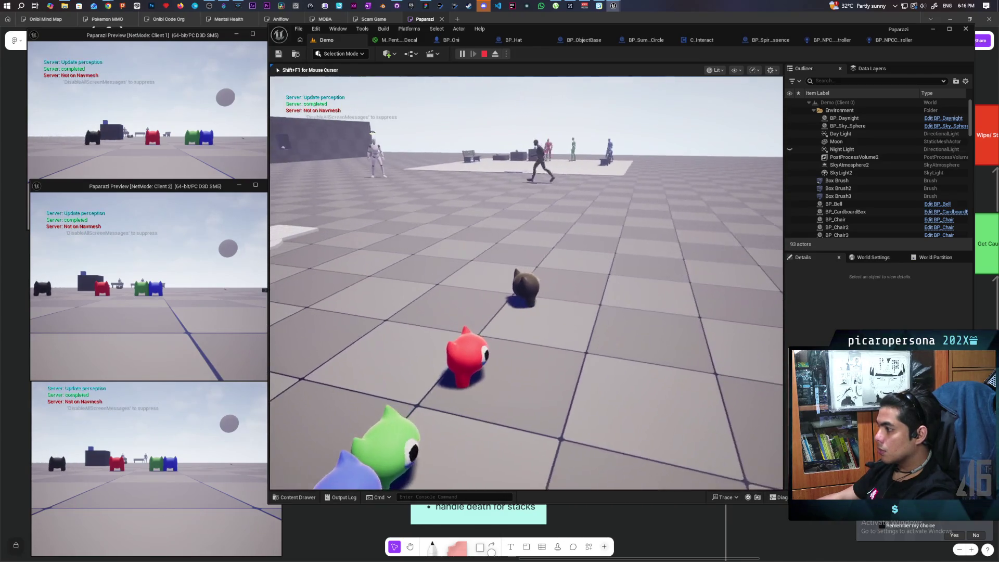
pyautogui.press('w')
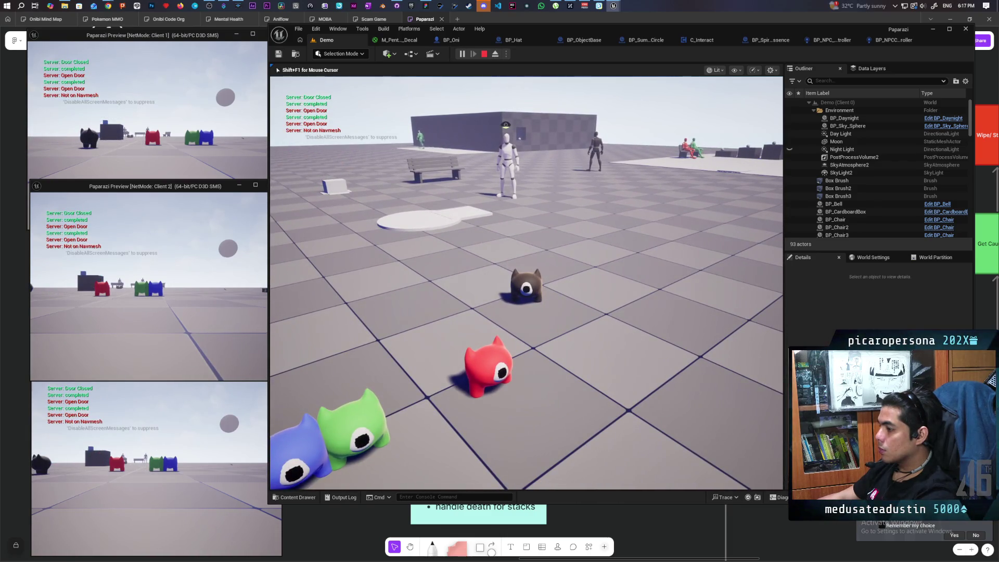
# Step: Stop the play session from Client 1 and bring up BP_NPC_Priest_Controller's EventGraph
pyautogui.click(150, 135)
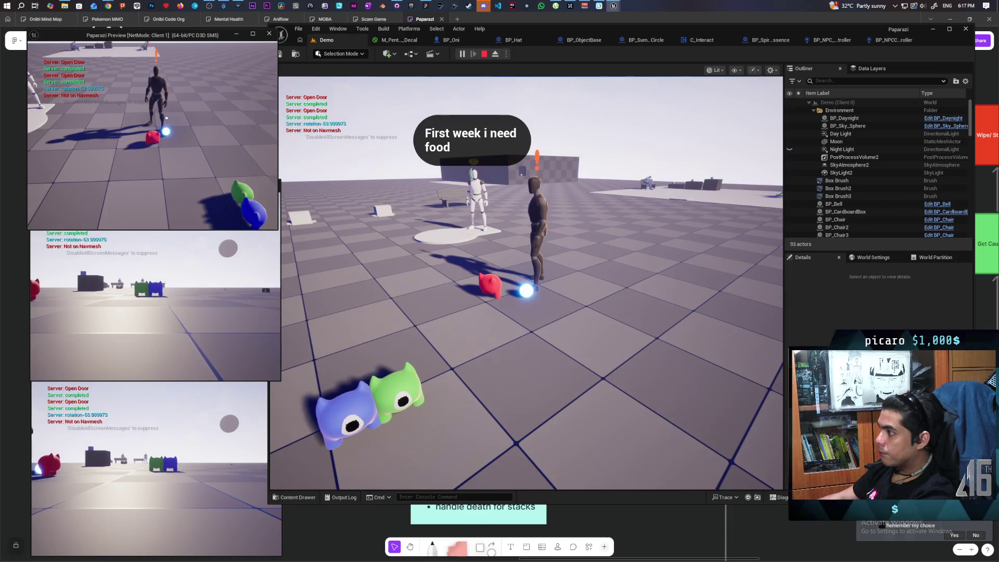
pyautogui.press('Escape')
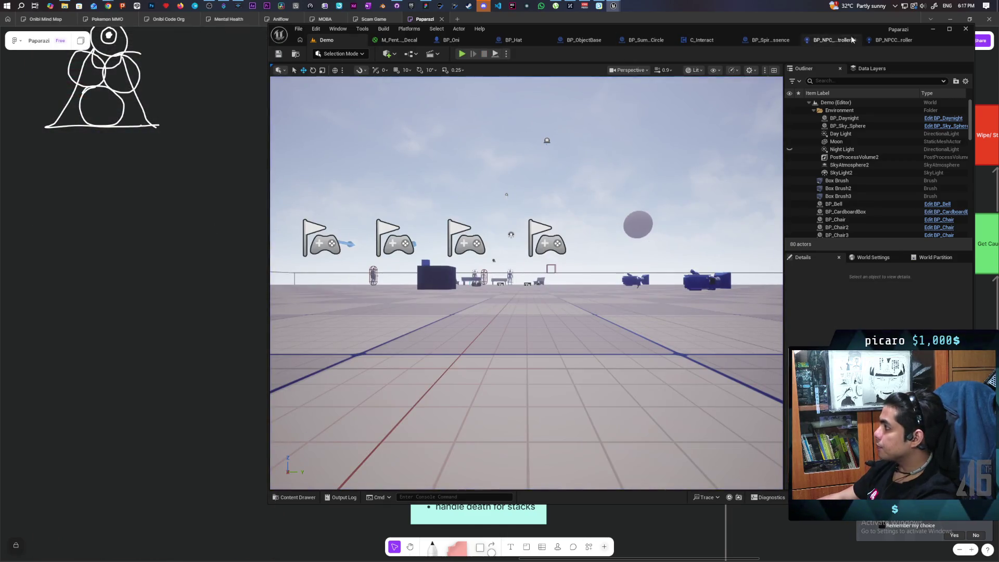
pyautogui.click(890, 40)
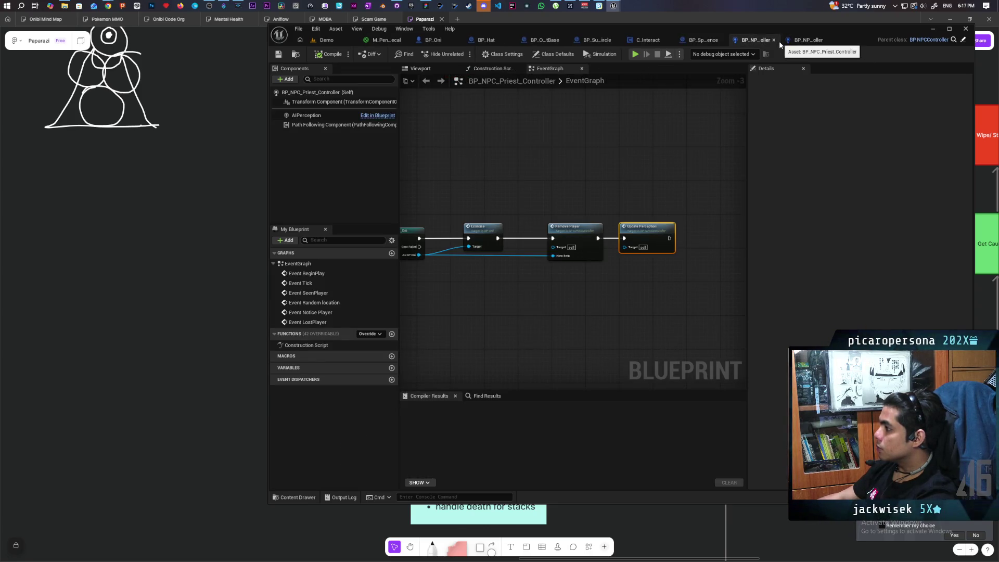
# Step: Pan the priest controller's EventGraph to review the Remove Player and Update Perception chain
pyautogui.scroll(-3, 522, 193)
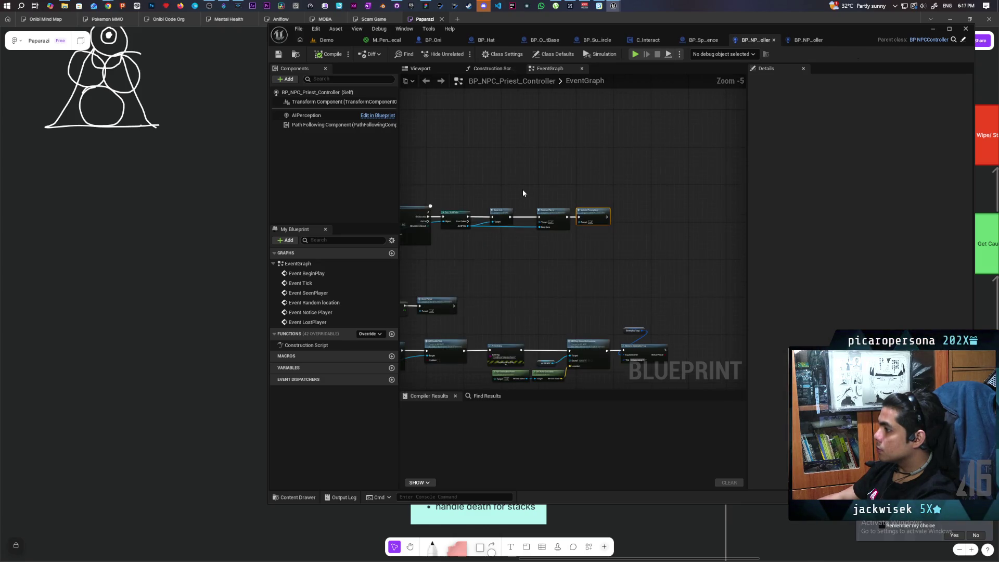
pyautogui.scroll(3, 523, 193)
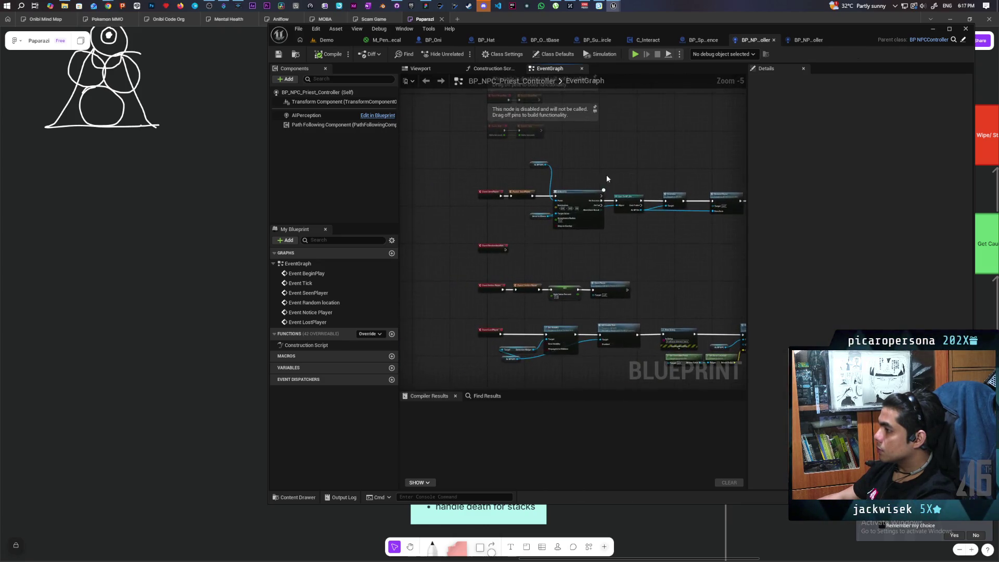
pyautogui.scroll(-3, 558, 162)
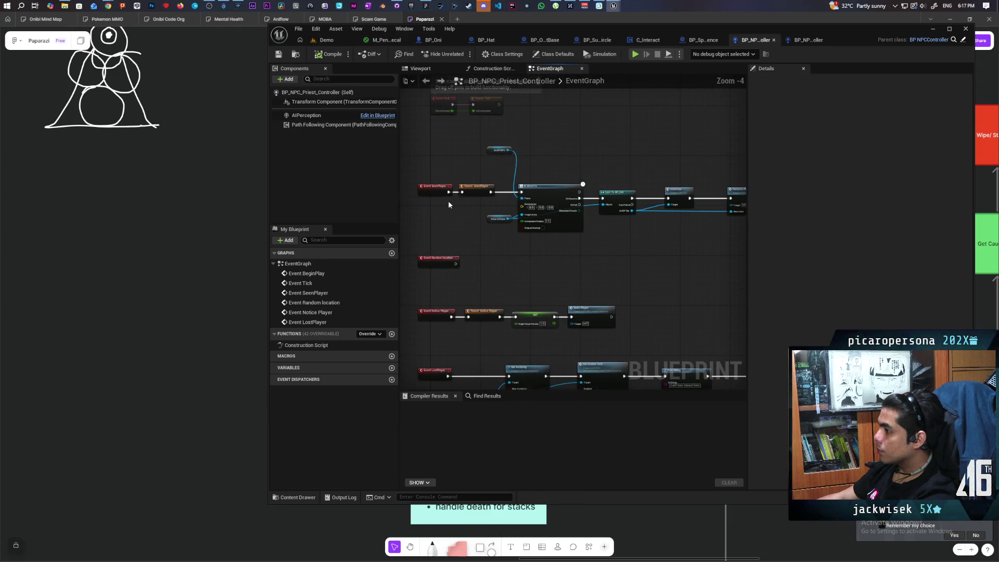
pyautogui.scroll(3, 445, 205)
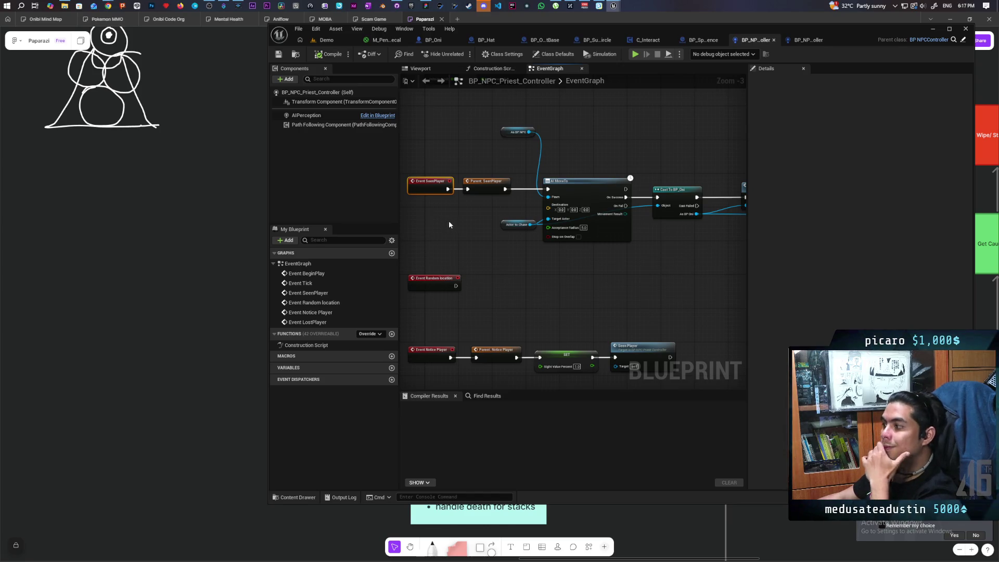
pyautogui.moveTo(448, 220)
pyautogui.mouseDown()
pyautogui.moveTo(508, 248)
pyautogui.moveTo(500, 216)
pyautogui.moveTo(534, 215)
pyautogui.mouseUp()
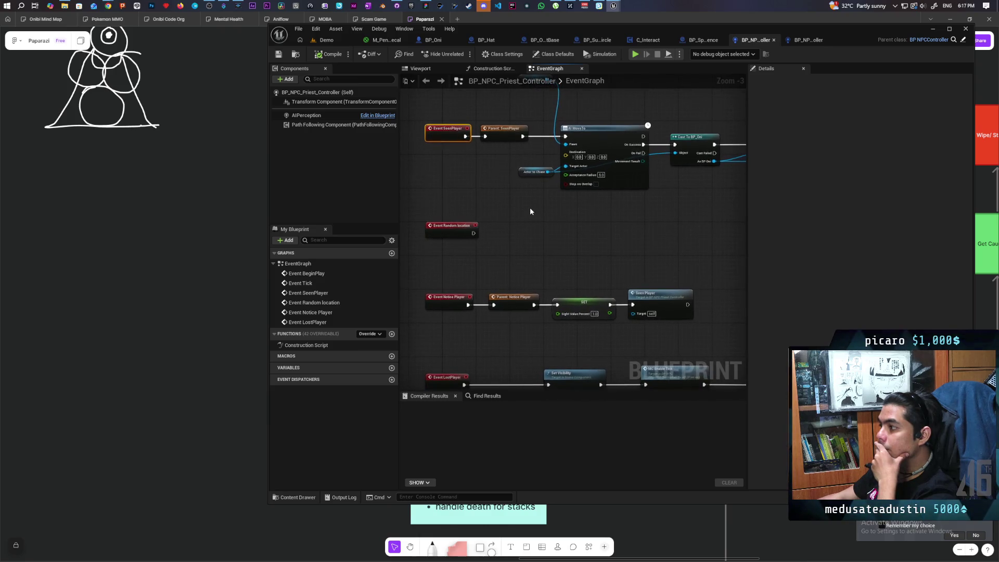
pyautogui.scroll(-3, 530, 205)
pyautogui.scroll(2, 529, 205)
pyautogui.scroll(3, 529, 205)
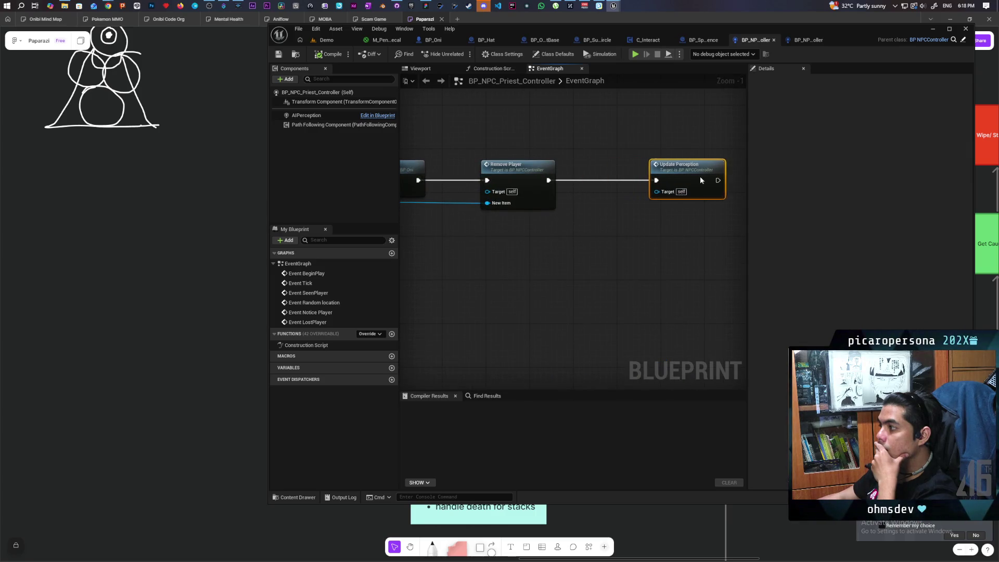
pyautogui.moveTo(700, 176); pyautogui.dragTo(705, 176)
pyautogui.moveTo(562, 228)
pyautogui.mouseDown()
pyautogui.moveTo(597, 252)
pyautogui.moveTo(524, 290)
pyautogui.moveTo(730, 266)
pyautogui.moveTo(422, 261)
pyautogui.moveTo(518, 260)
pyautogui.mouseUp()
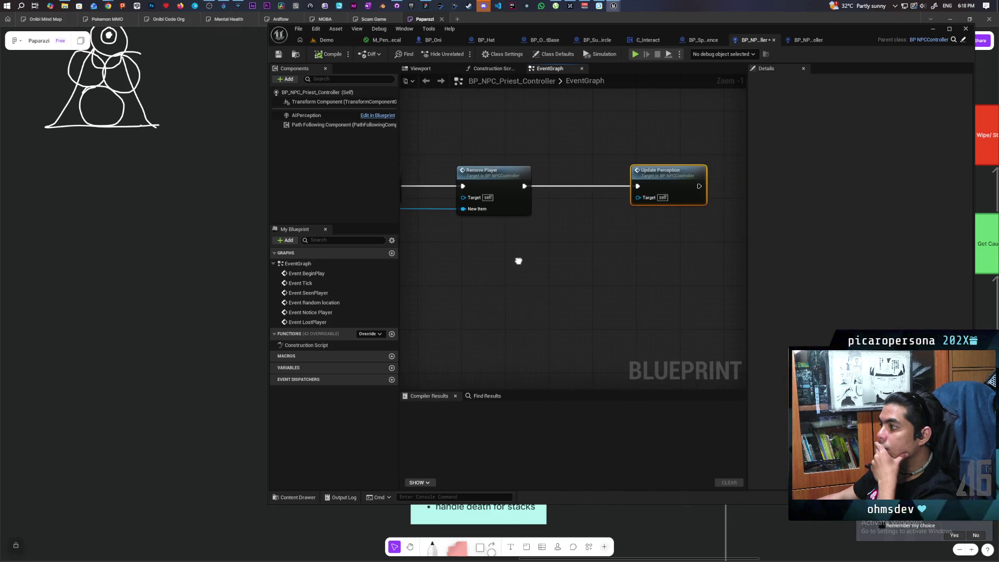
# Step: Dismiss the graph's action search and switch to BP_NPCController's Perception graph
pyautogui.rightClick(527, 232)
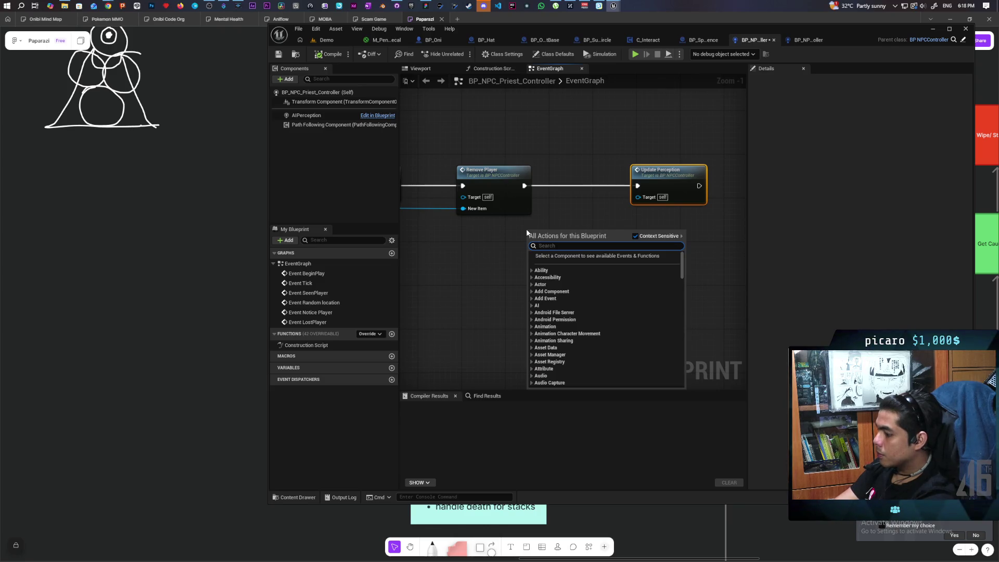
pyautogui.press('Escape')
pyautogui.click(808, 40)
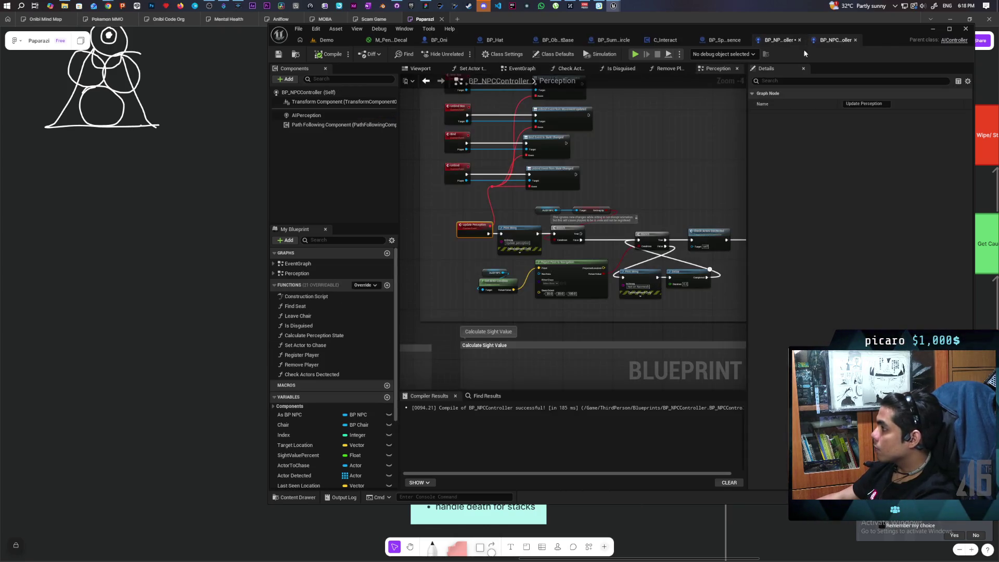
# Step: Check the integer Perception State variable (default -1), then return to the priest controller's EventGraph
pyautogui.scroll(-5, 329, 464)
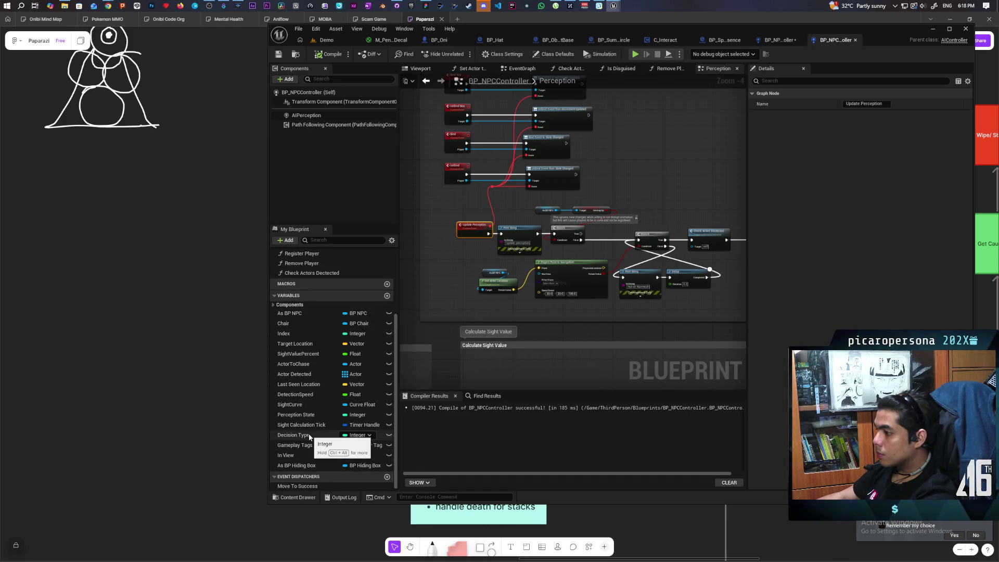
pyautogui.scroll(-5, 509, 322)
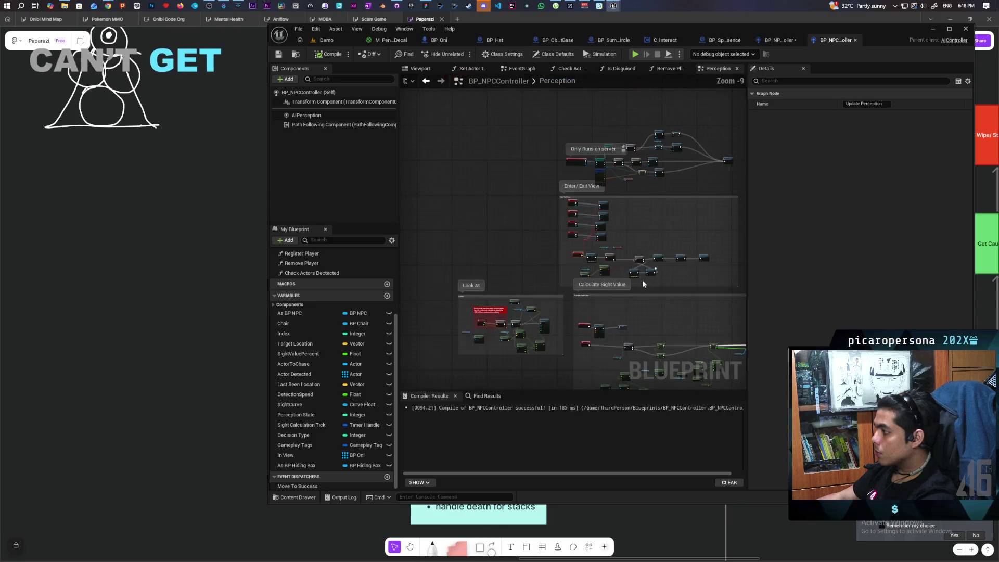
pyautogui.scroll(10, 555, 214)
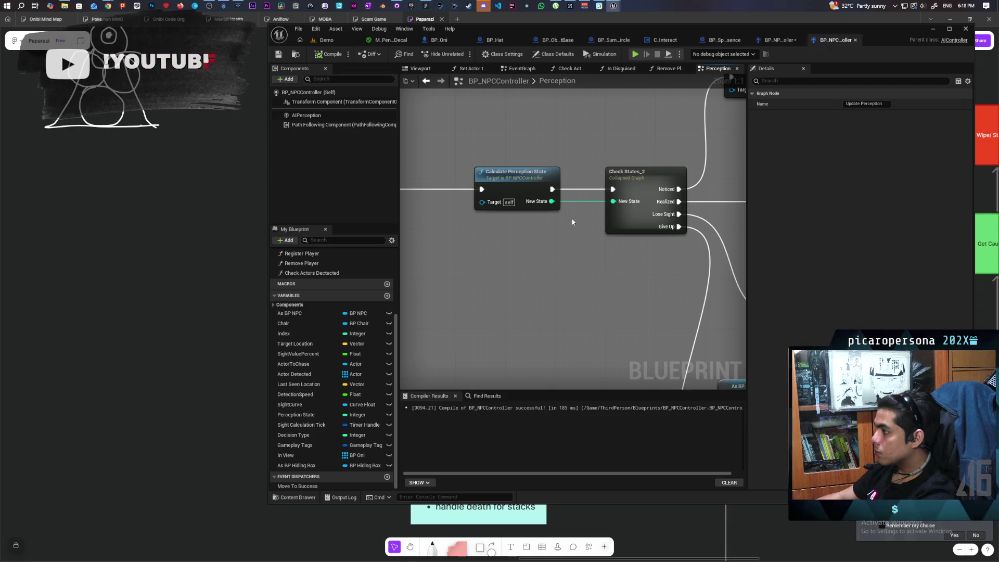
pyautogui.click(301, 414)
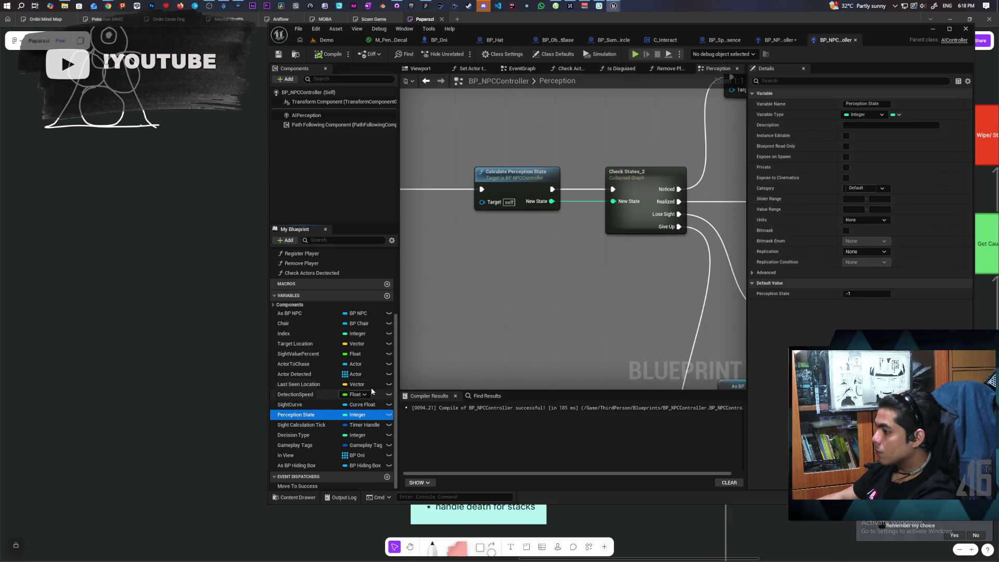
pyautogui.click(773, 41)
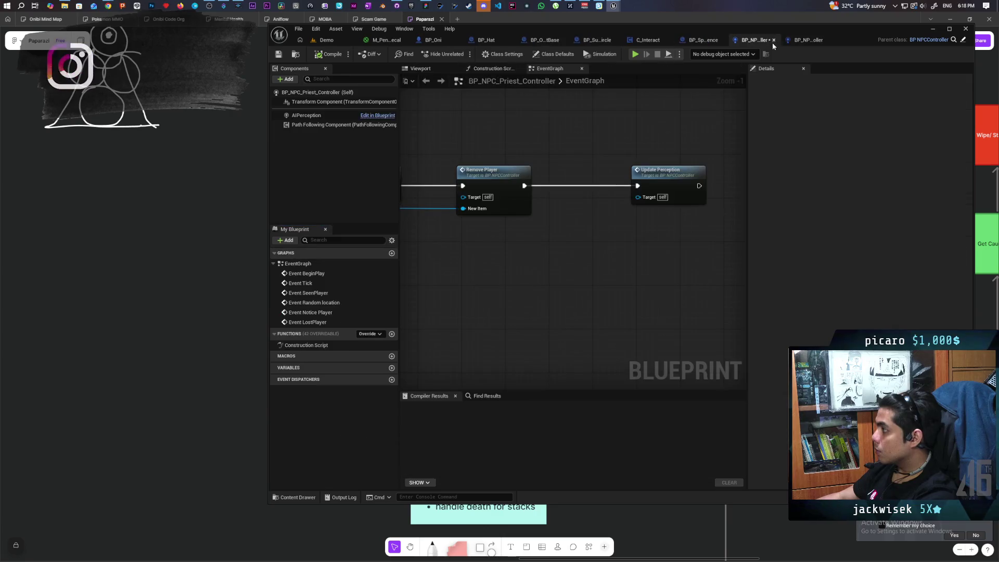
# Step: Insert a SET Perception State node between Remove Player and Update Perception, wire it, and compile
pyautogui.rightClick(545, 240)
pyautogui.write('set')
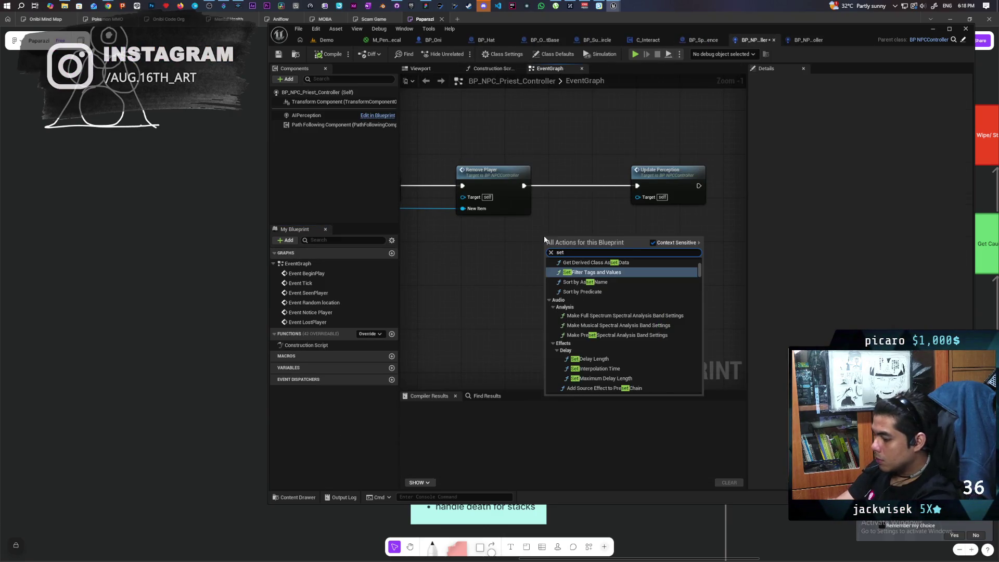
pyautogui.write(' perception st')
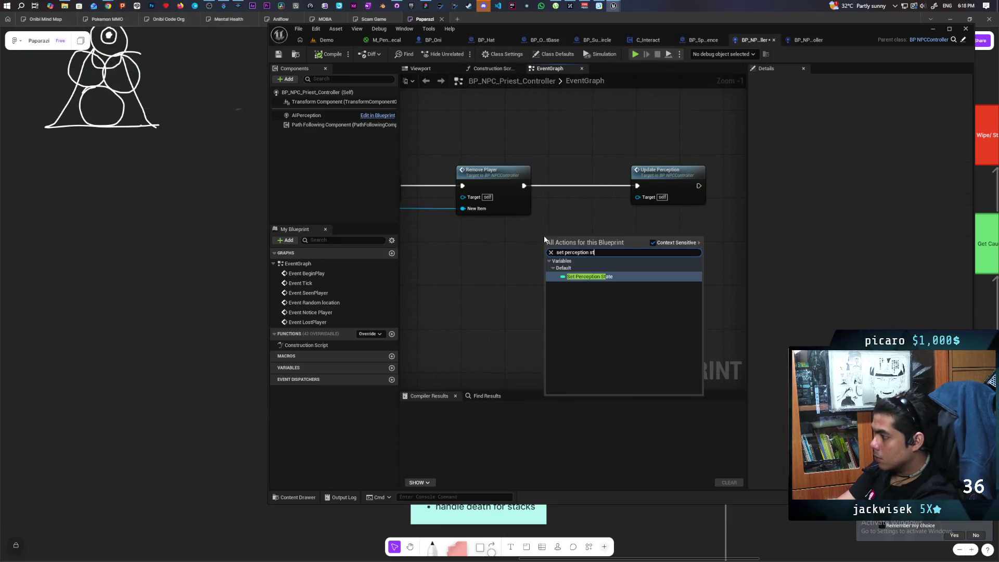
pyautogui.press('Return')
pyautogui.moveTo(576, 238)
pyautogui.mouseDown()
pyautogui.moveTo(575, 181)
pyautogui.moveTo(545, 186)
pyautogui.mouseUp()
pyautogui.moveTo(606, 185); pyautogui.dragTo(636, 186)
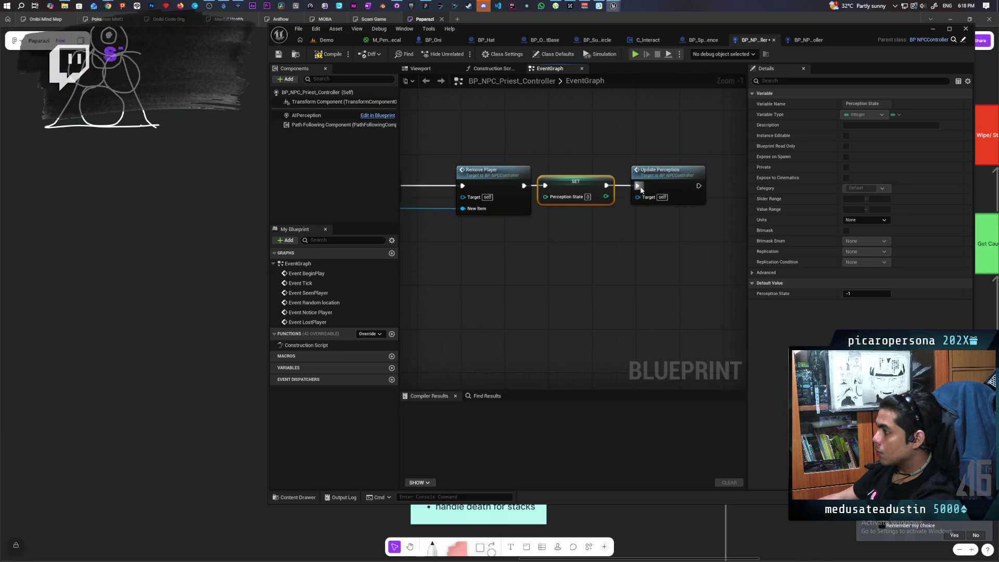
pyautogui.press('F7')
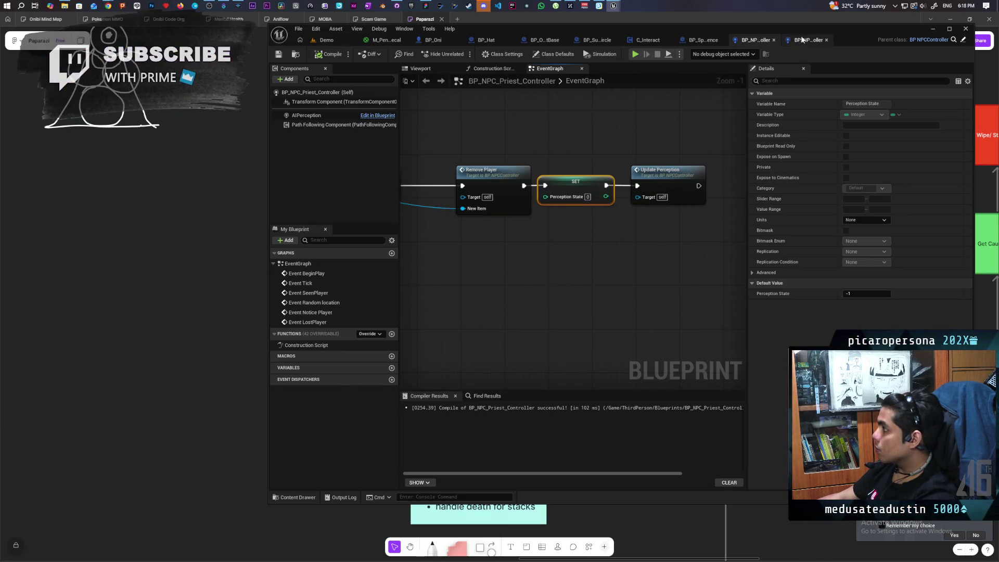
# Step: Glance at the Perception graph, return to the priest EventGraph, and start a multiplayer play test
pyautogui.click(809, 39)
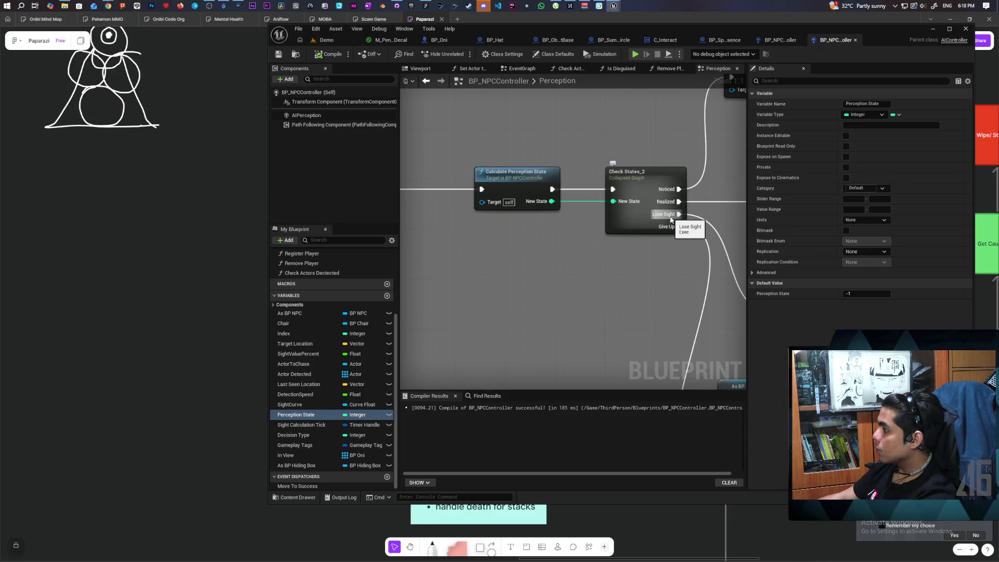
pyautogui.click(785, 41)
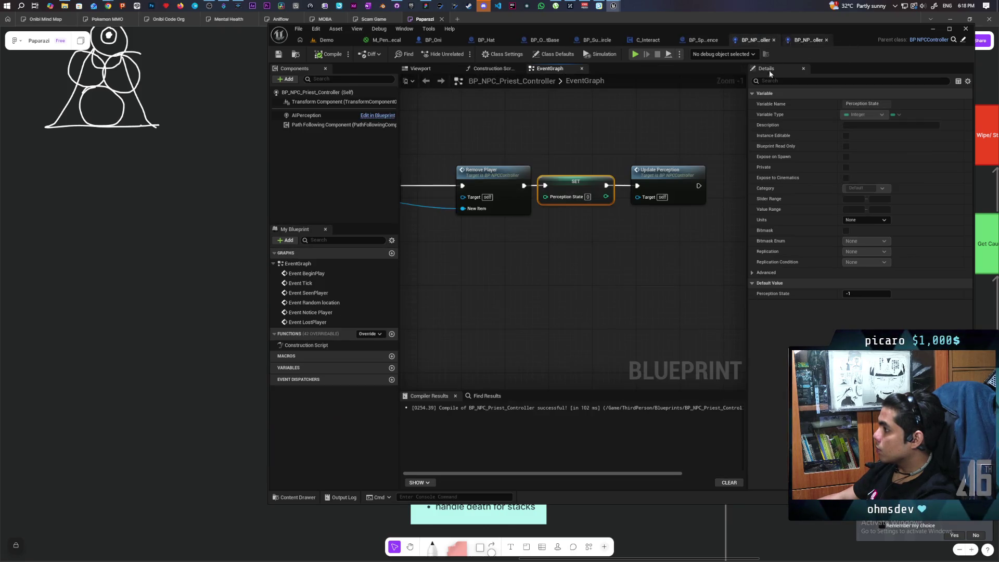
pyautogui.click(606, 274)
pyautogui.click(335, 40)
pyautogui.hotkey('alt', 'p')
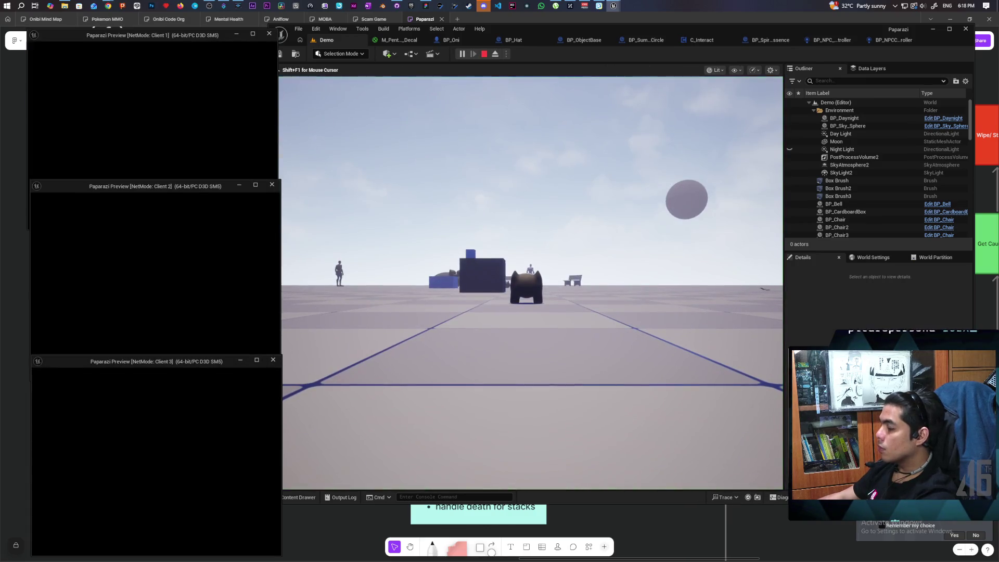
# Step: Switch between client windows, walk a character toward the NPC to test the alert, then stop PIE
pyautogui.hotkey('alt', 'Tab')
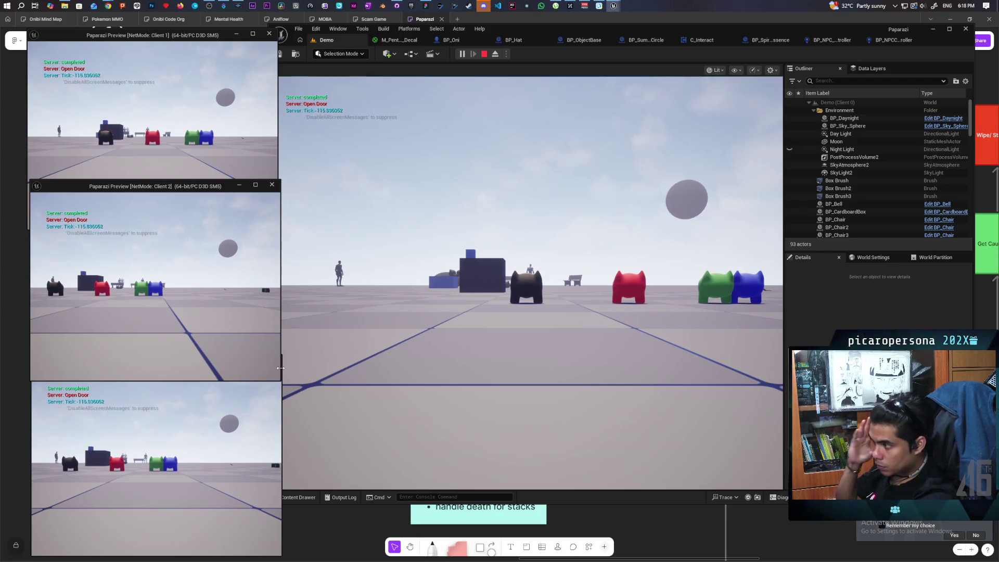
pyautogui.click(89, 427)
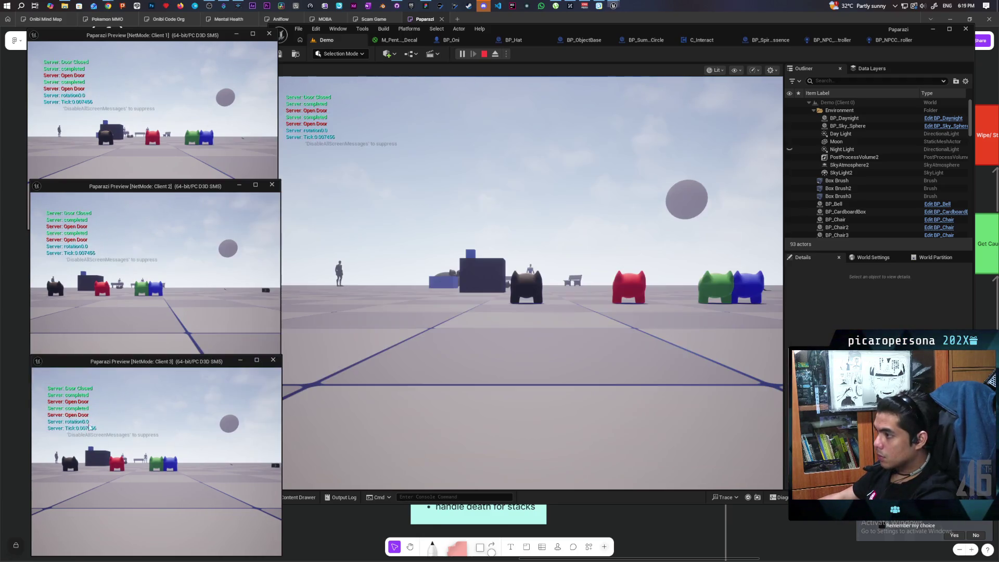
pyautogui.click(479, 408)
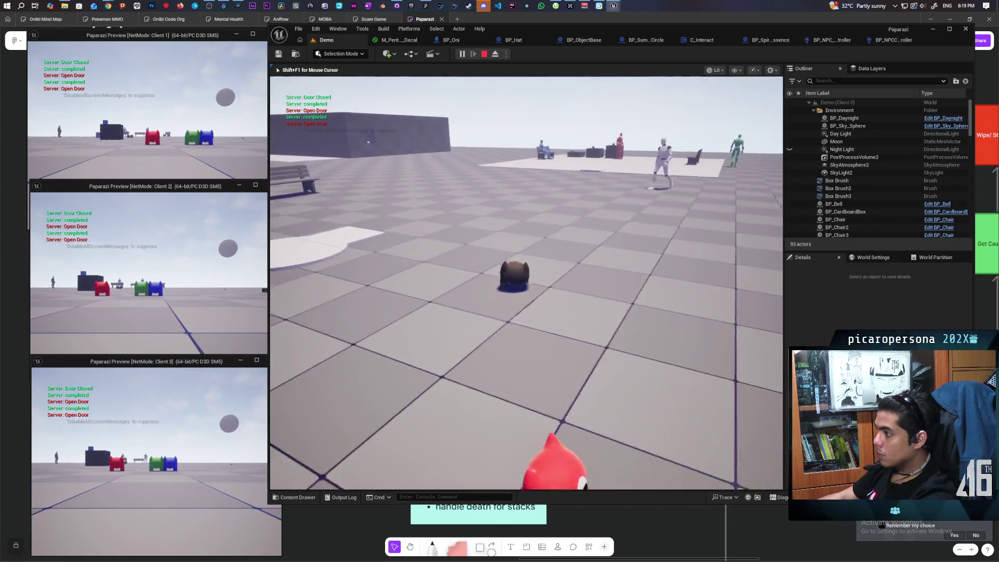
pyautogui.press('s')
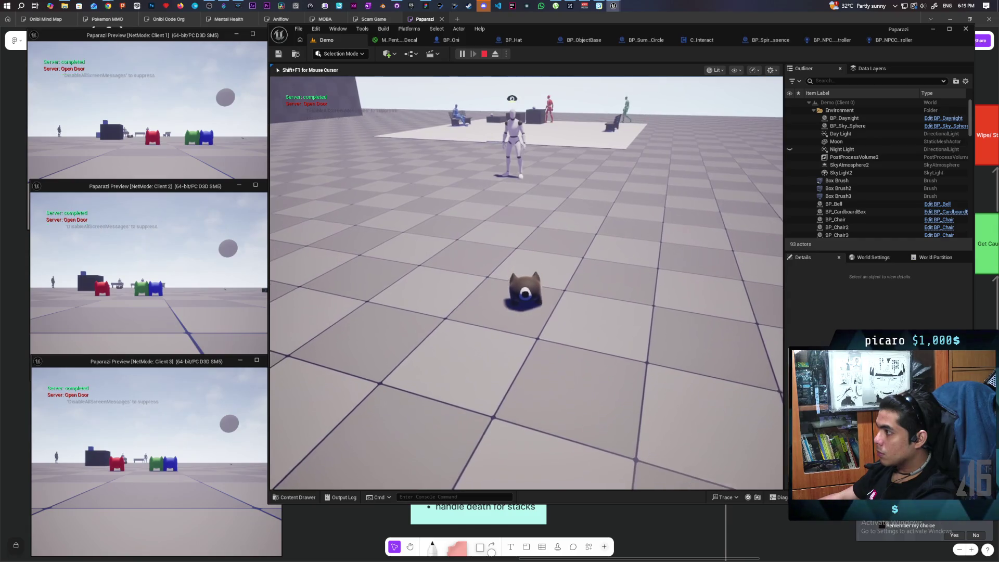
pyautogui.hotkey('alt', 'Tab')
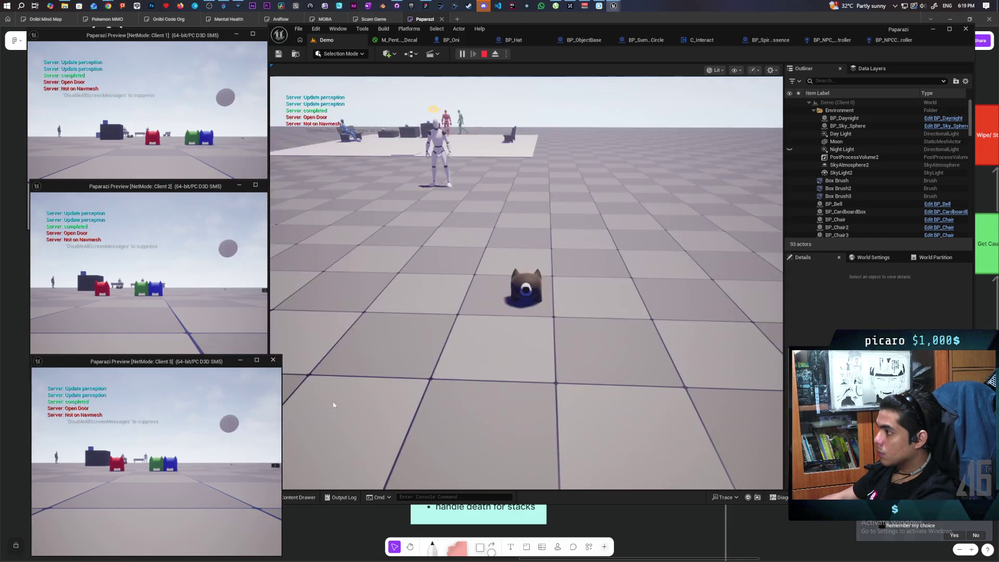
pyautogui.hotkey('alt', 'Tab')
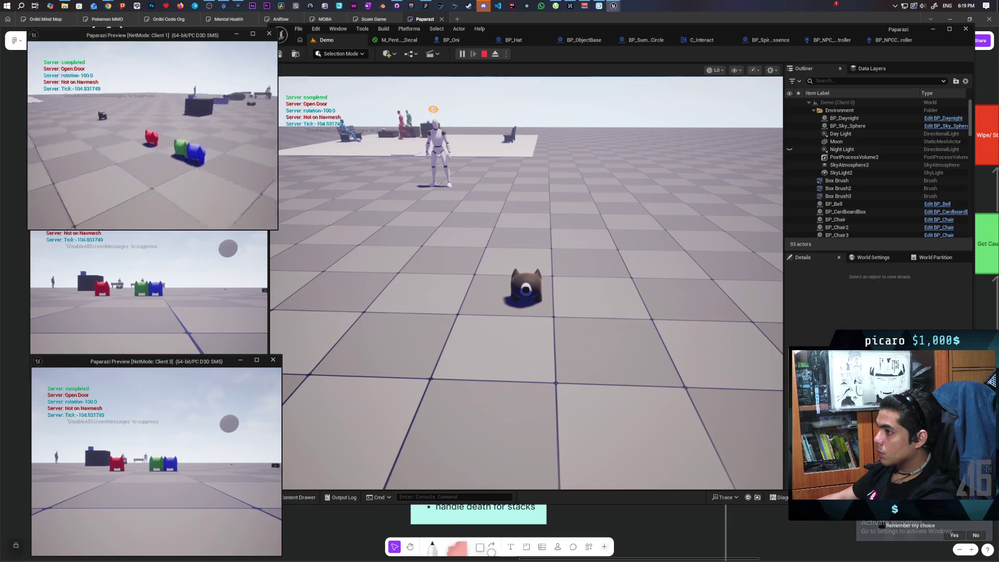
pyautogui.press('w')
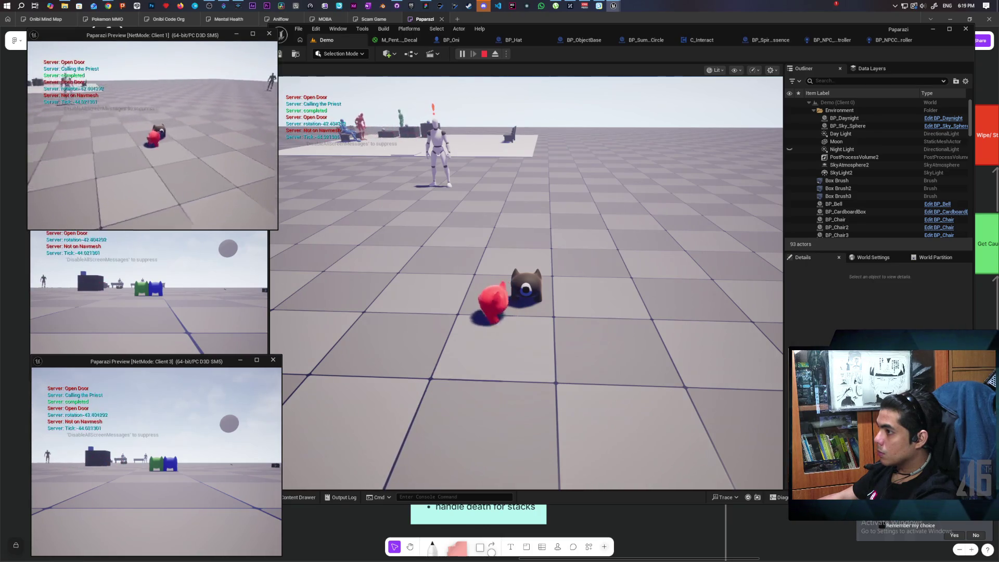
pyautogui.press('w')
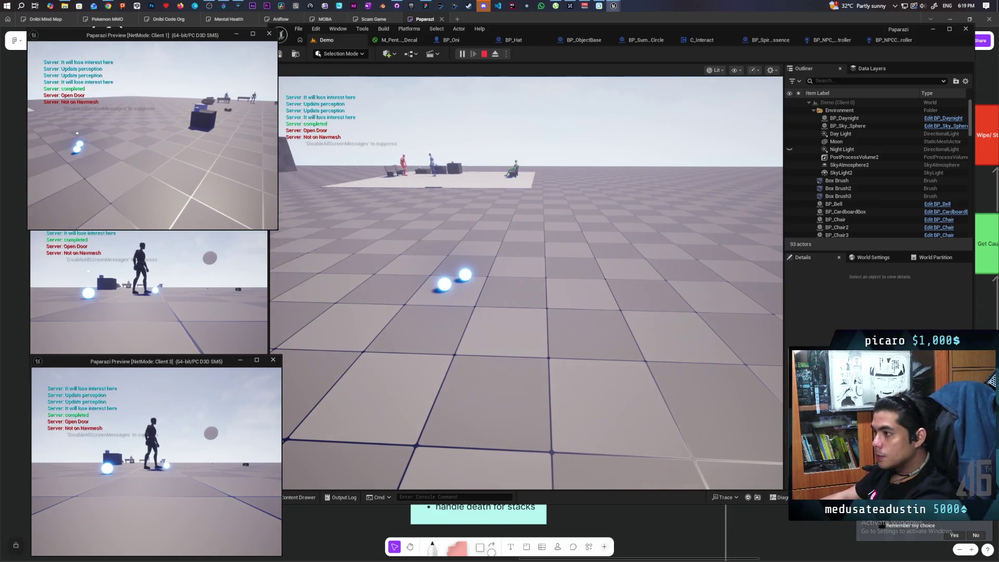
pyautogui.press('Escape')
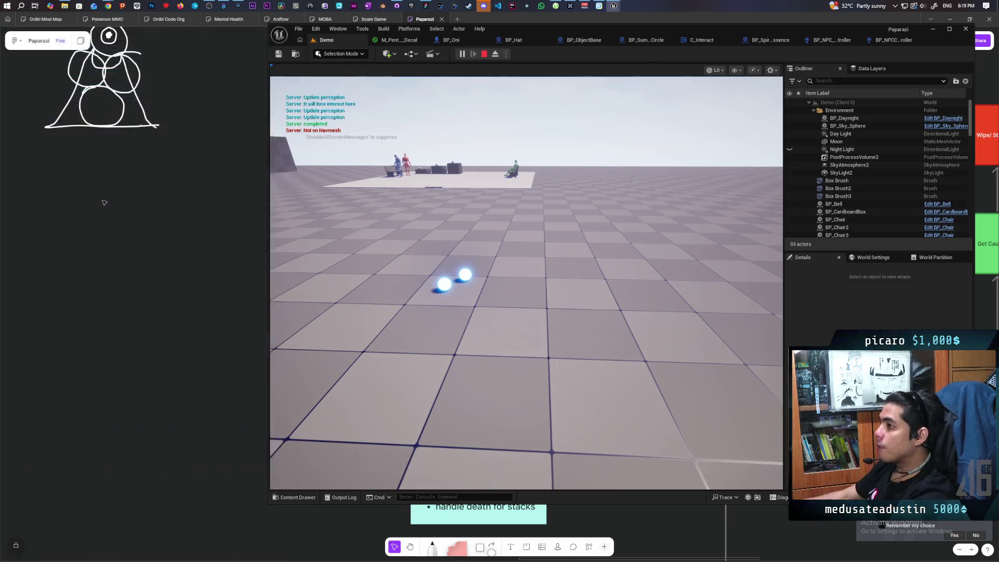
# Step: Review the Exorcise and Remove Player nodes in the priest controller's EventGraph
pyautogui.click(897, 42)
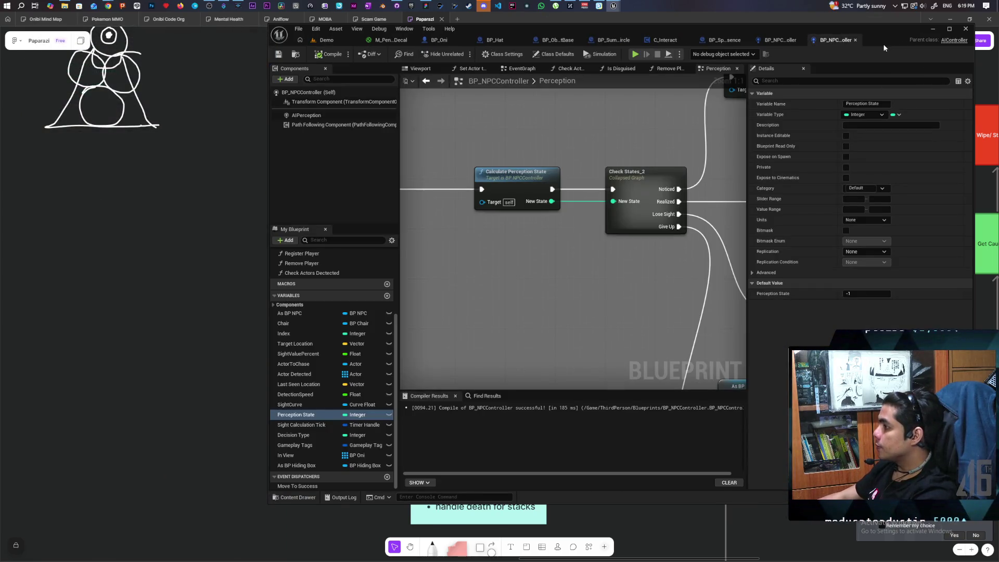
pyautogui.click(776, 39)
pyautogui.scroll(-3, 512, 245)
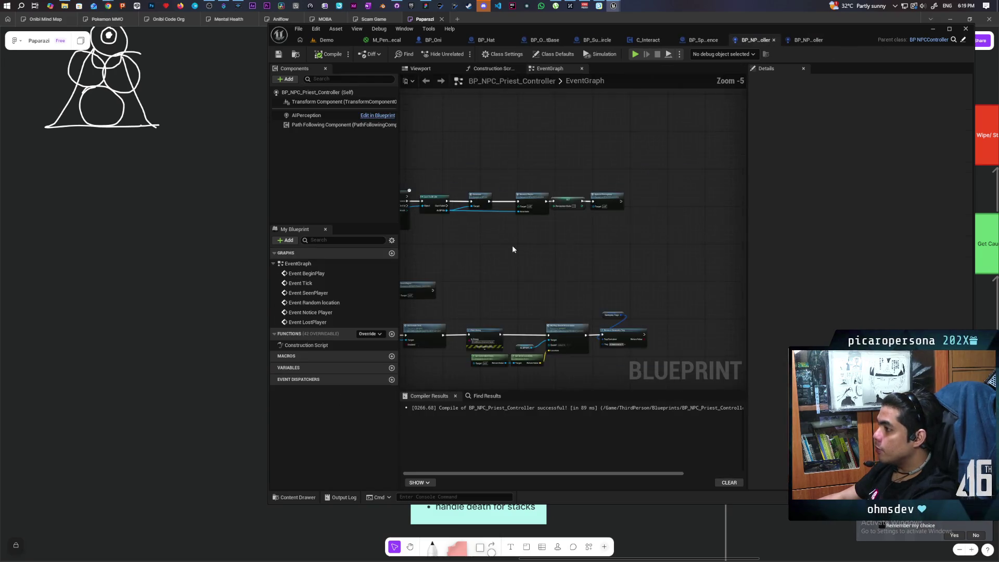
pyautogui.scroll(2, 586, 239)
pyautogui.moveTo(606, 244)
pyautogui.mouseDown()
pyautogui.moveTo(638, 252)
pyautogui.moveTo(460, 258)
pyautogui.moveTo(546, 255)
pyautogui.mouseUp()
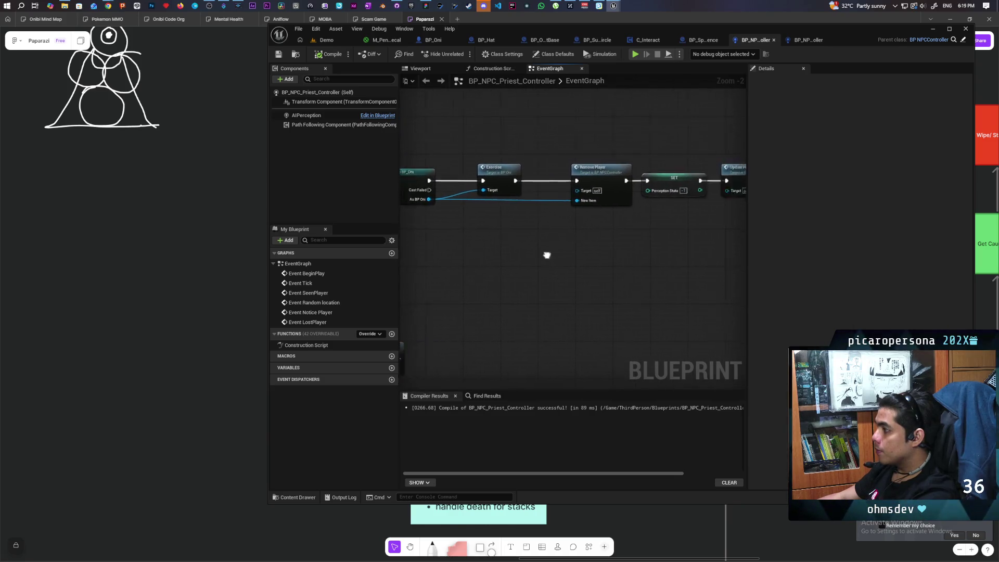
# Step: Jump to the SeenPlayer event and its play-sound nodes, then add a new macro
pyautogui.click(800, 44)
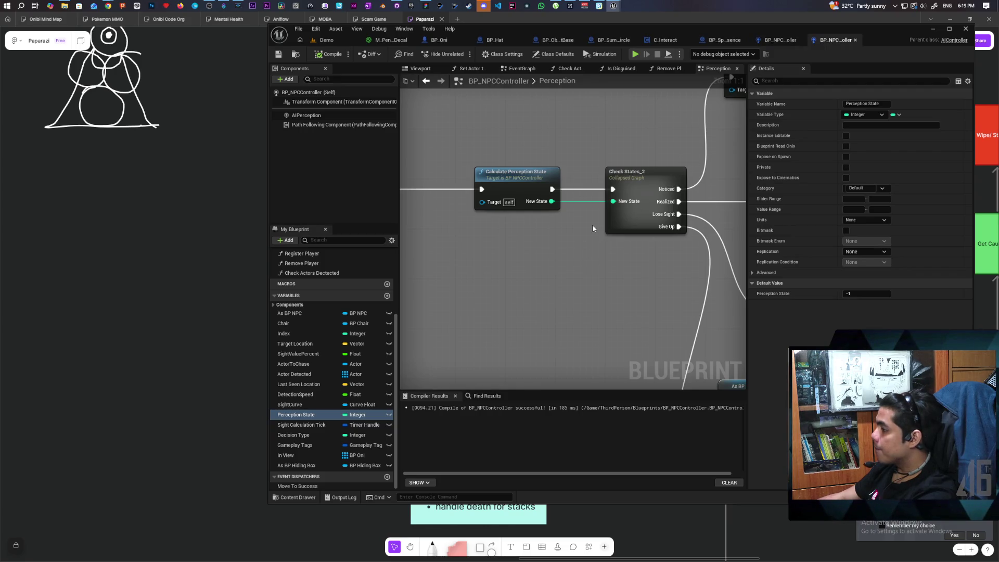
pyautogui.scroll(-5, 592, 224)
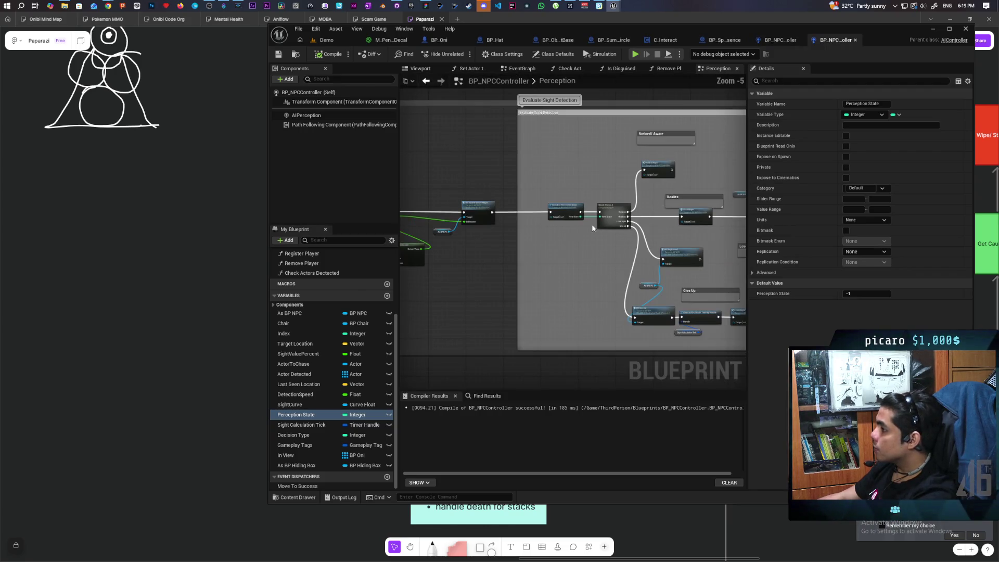
pyautogui.scroll(2, 614, 255)
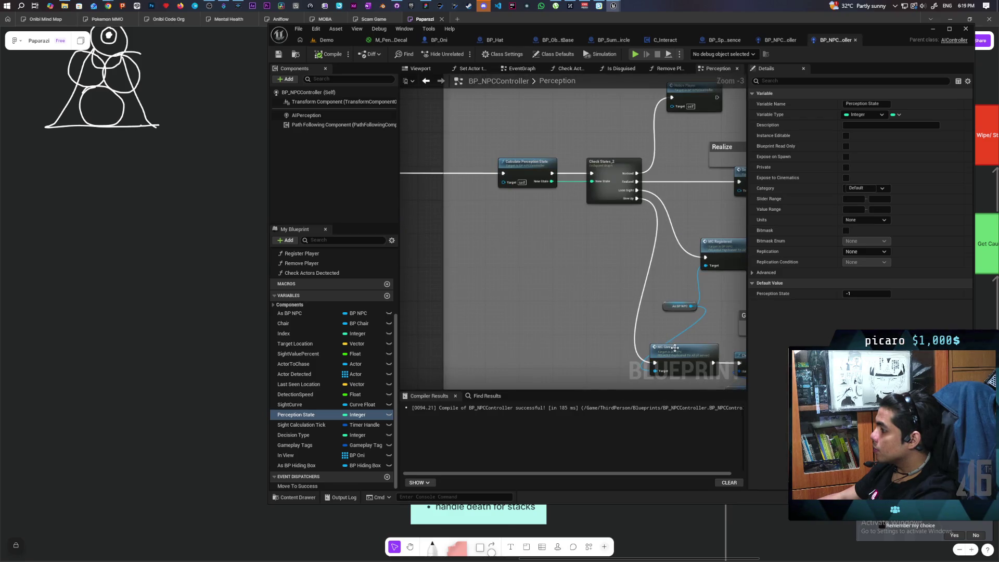
pyautogui.moveTo(719, 293)
pyautogui.mouseDown()
pyautogui.moveTo(556, 282)
pyautogui.moveTo(596, 245)
pyautogui.mouseUp()
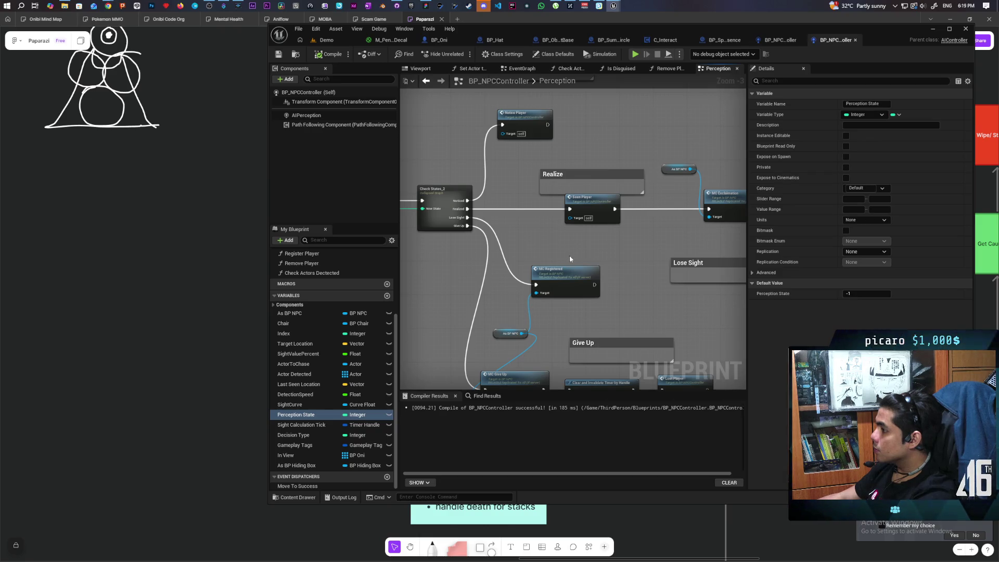
pyautogui.doubleClick(587, 202)
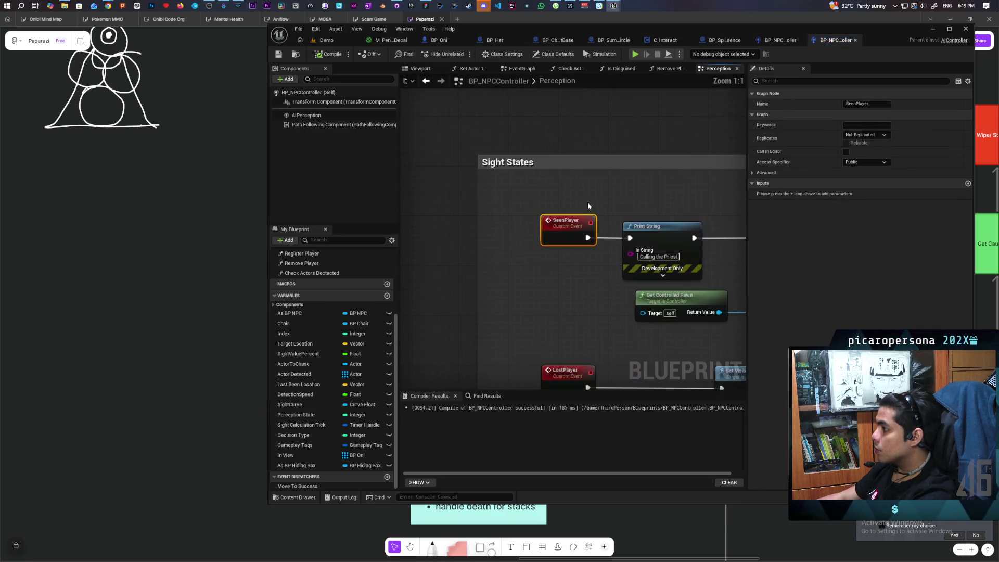
pyautogui.scroll(-4, 588, 205)
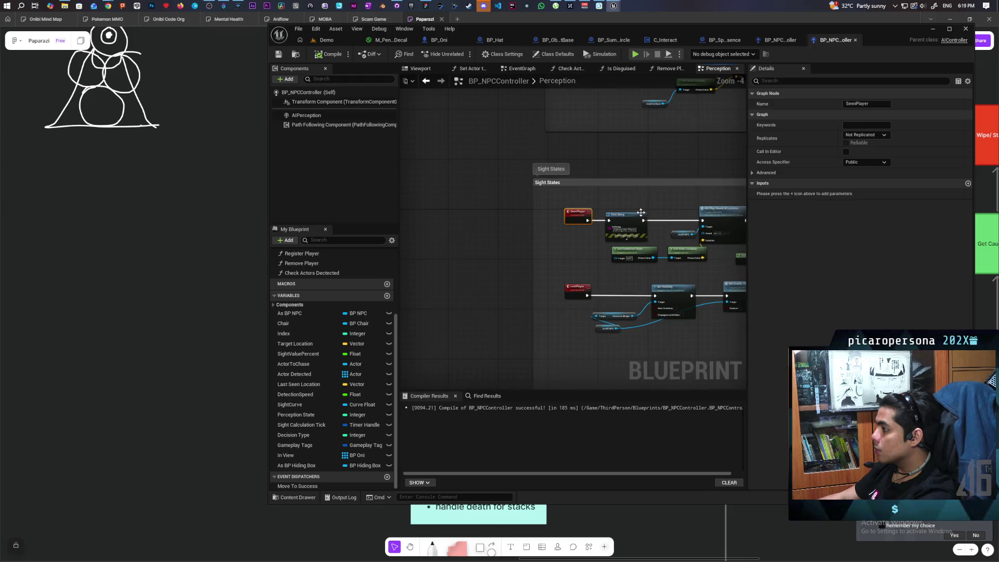
pyautogui.scroll(3, 641, 212)
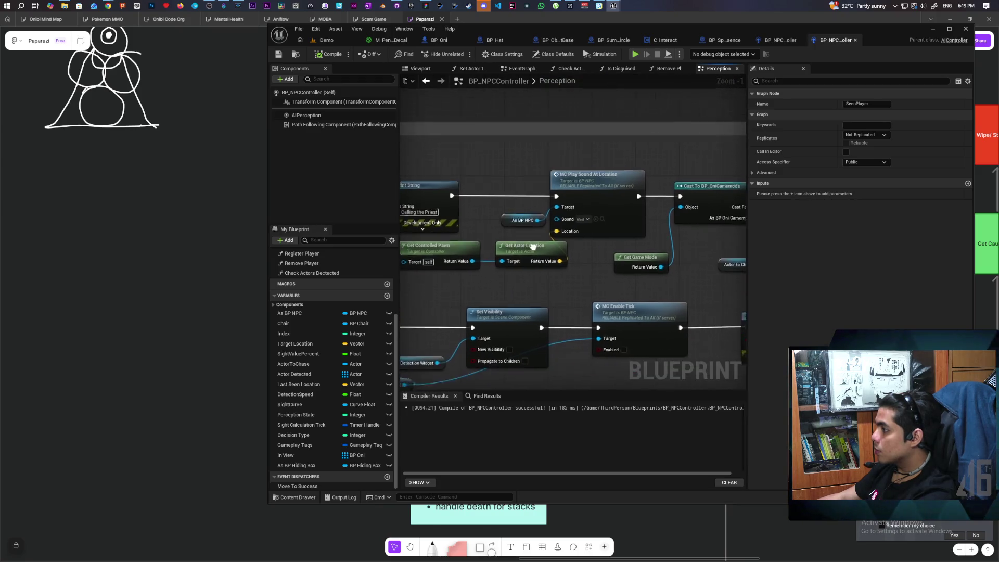
pyautogui.moveTo(532, 246)
pyautogui.mouseDown()
pyautogui.moveTo(515, 219)
pyautogui.moveTo(521, 175)
pyautogui.moveTo(500, 223)
pyautogui.moveTo(510, 219)
pyautogui.moveTo(500, 175)
pyautogui.moveTo(412, 201)
pyautogui.moveTo(567, 191)
pyautogui.moveTo(531, 242)
pyautogui.moveTo(554, 246)
pyautogui.mouseUp()
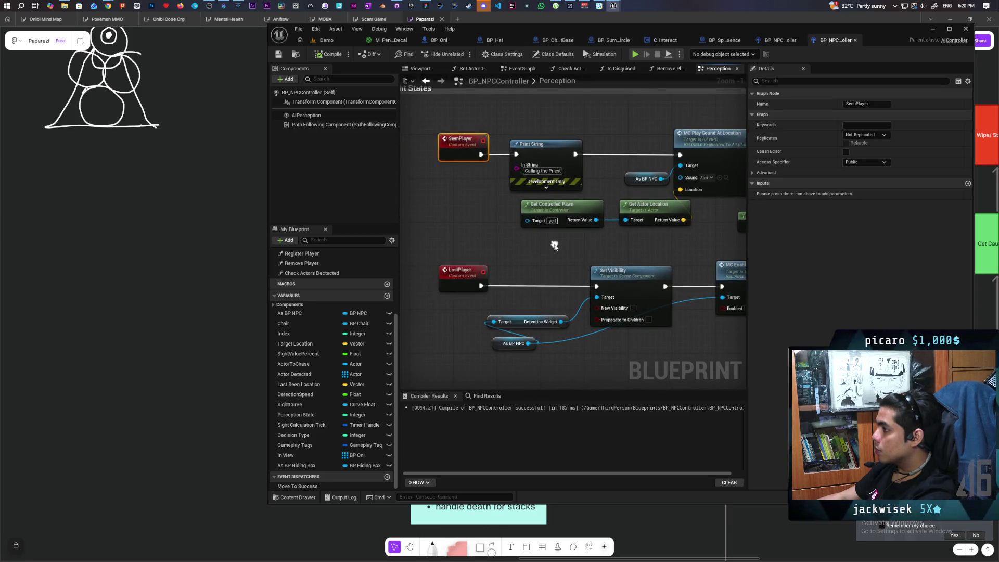
pyautogui.scroll(3, 330, 275)
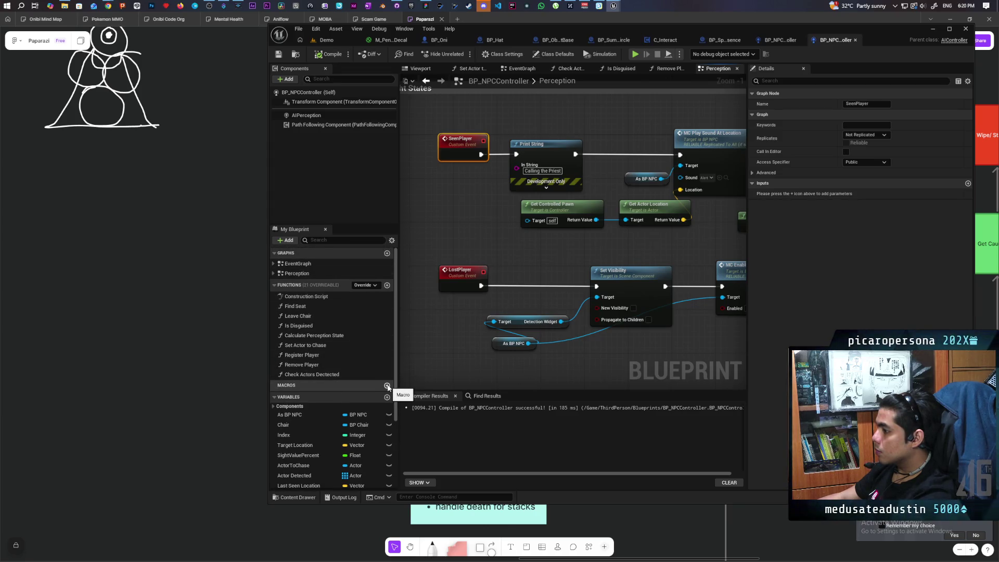
pyautogui.click(387, 386)
pyautogui.write('CD')
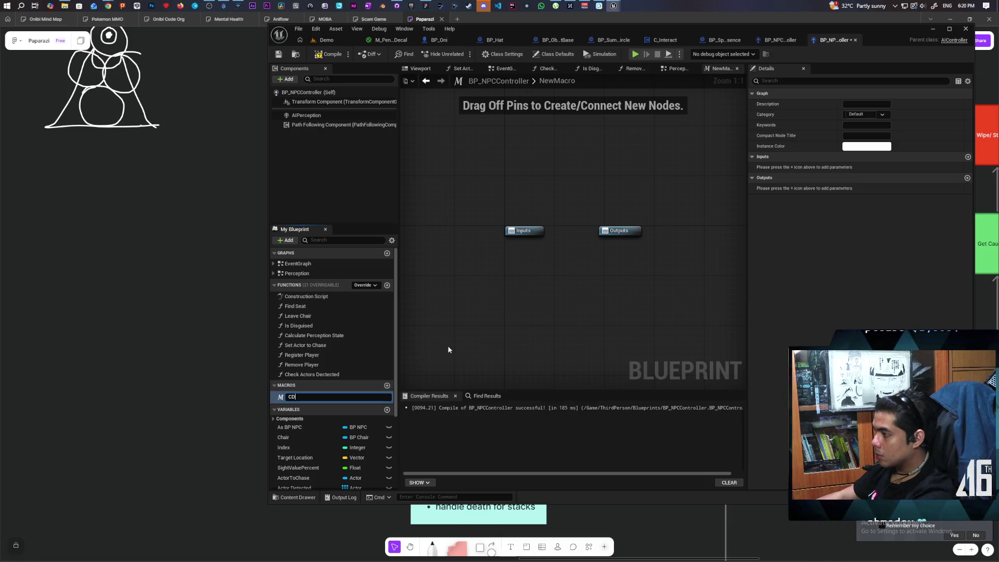
# Step: Name the macro CD, wire its input into a Do Once node, and add a Delay node
pyautogui.press('Return')
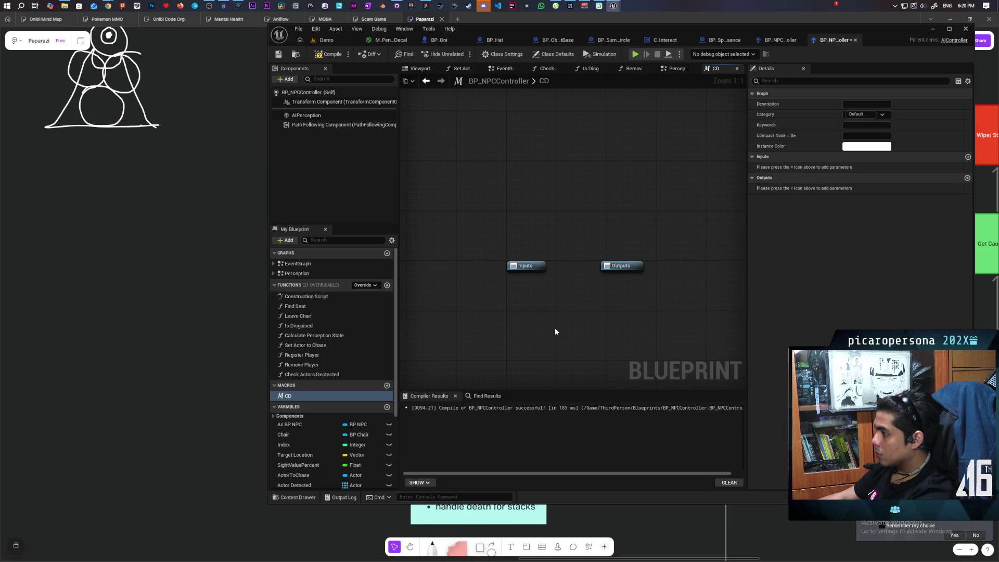
pyautogui.click(548, 319)
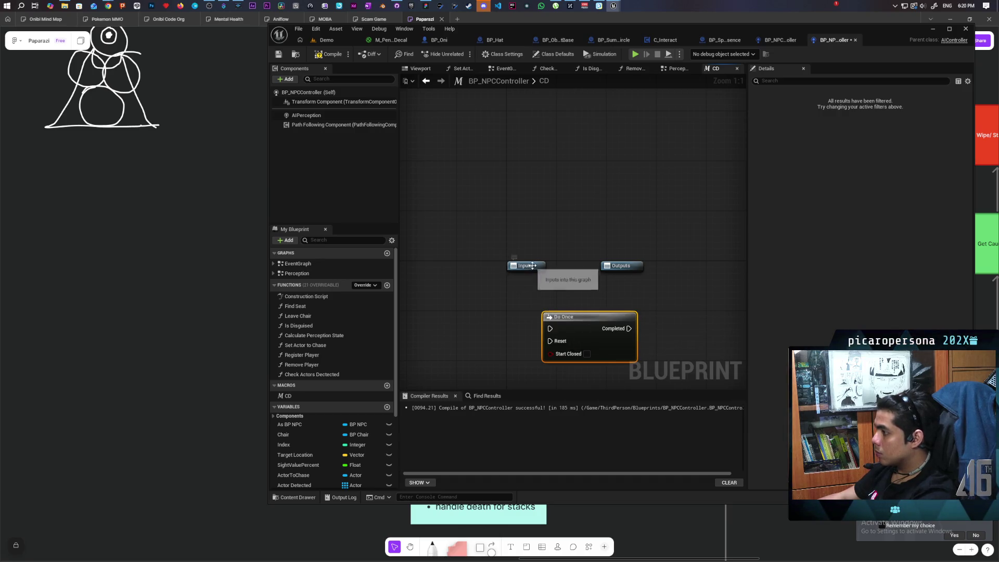
pyautogui.moveTo(532, 265); pyautogui.dragTo(451, 272)
pyautogui.moveTo(581, 330); pyautogui.dragTo(521, 273)
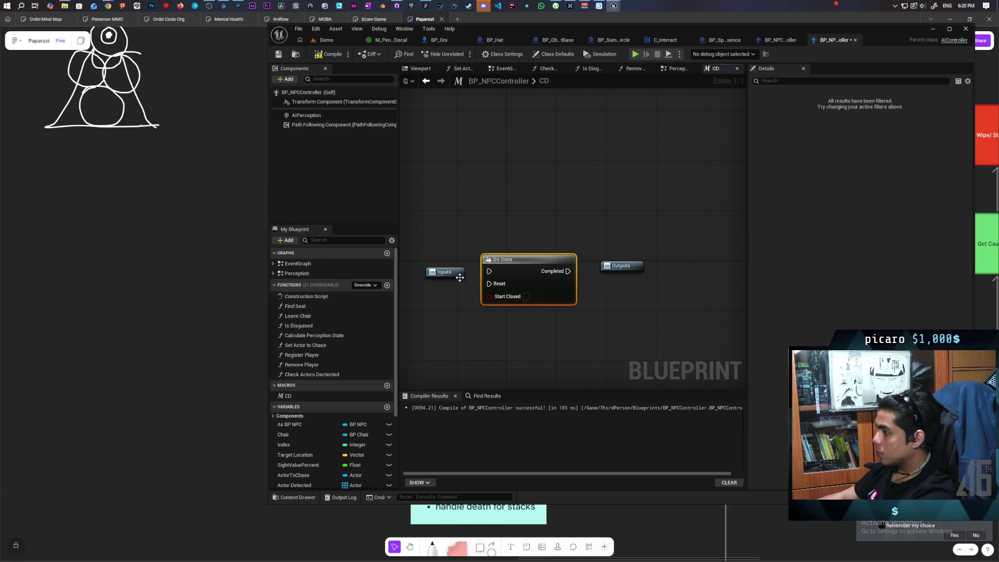
pyautogui.moveTo(460, 277)
pyautogui.mouseDown()
pyautogui.moveTo(475, 277)
pyautogui.moveTo(440, 278)
pyautogui.mouseUp()
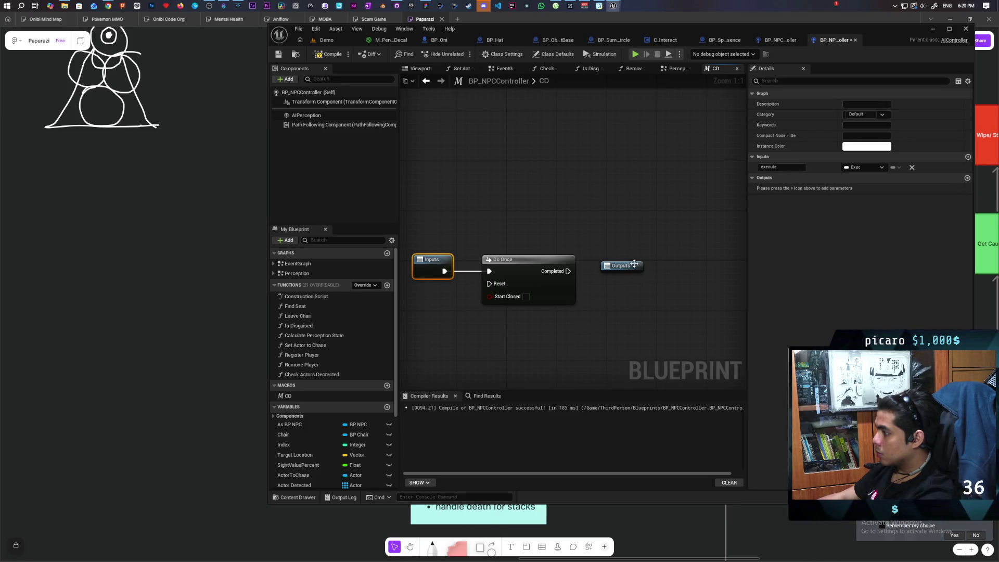
pyautogui.moveTo(634, 264); pyautogui.dragTo(695, 266)
pyautogui.hotkey('ctrl', 'v')
pyautogui.moveTo(612, 281); pyautogui.dragTo(607, 262)
pyautogui.moveTo(546, 255); pyautogui.dragTo(553, 323)
# Step: Chain Do Once into a Sequence feeding output 'then', make Delay reset Do Once, and save
pyautogui.click(535, 289)
pyautogui.moveTo(536, 279); pyautogui.dragTo(535, 261)
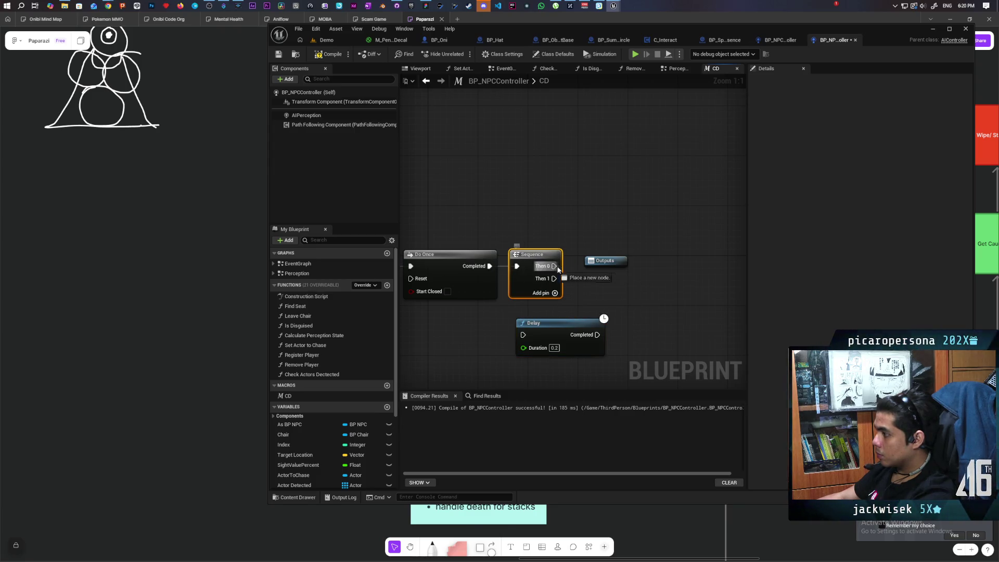
pyautogui.moveTo(604, 263); pyautogui.dragTo(629, 258)
pyautogui.write('then')
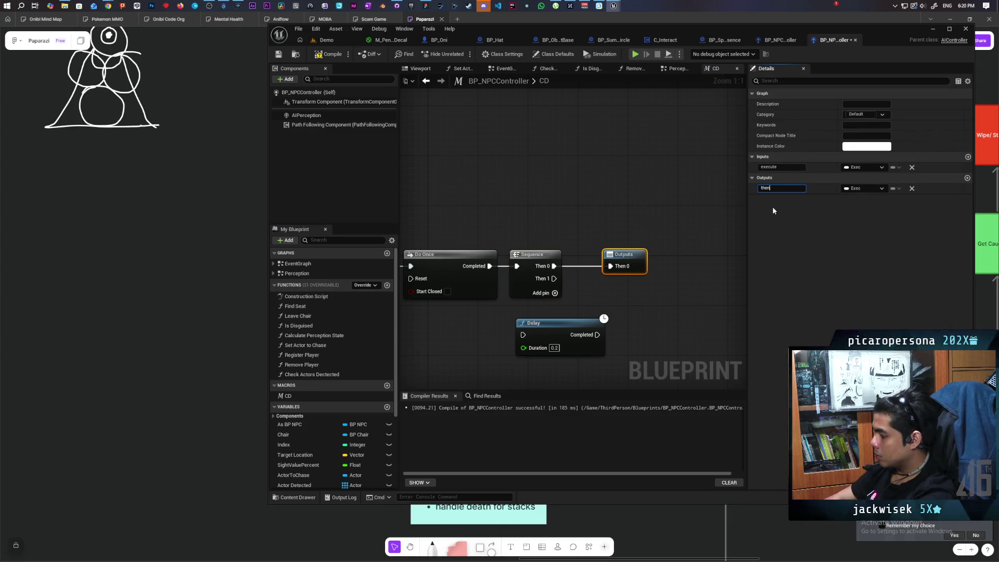
pyautogui.click(676, 196)
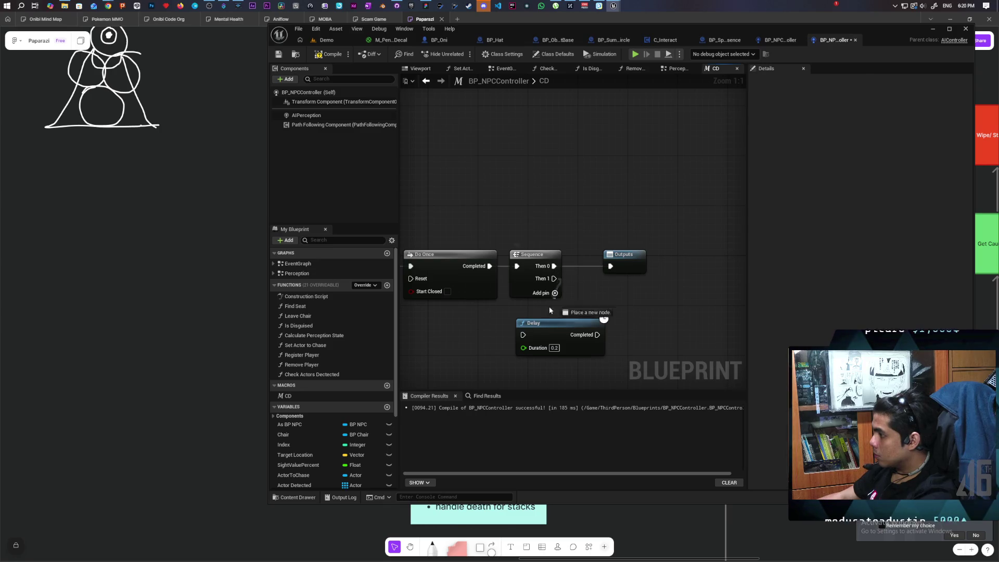
pyautogui.moveTo(550, 332)
pyautogui.mouseDown()
pyautogui.moveTo(468, 348)
pyautogui.moveTo(598, 343)
pyautogui.moveTo(540, 273)
pyautogui.mouseUp()
pyautogui.moveTo(565, 361); pyautogui.dragTo(479, 266)
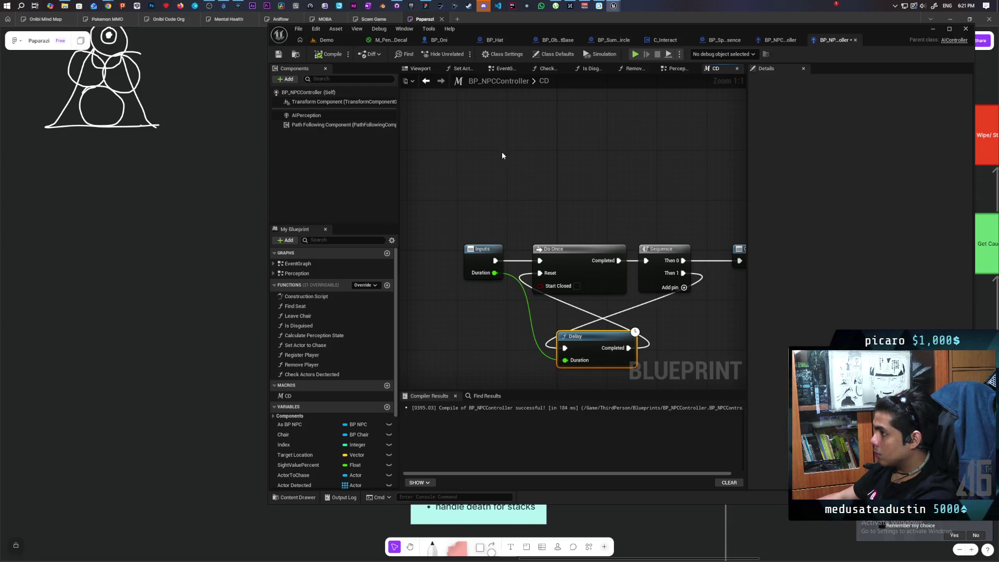
pyautogui.hotkey('ctrl', 's')
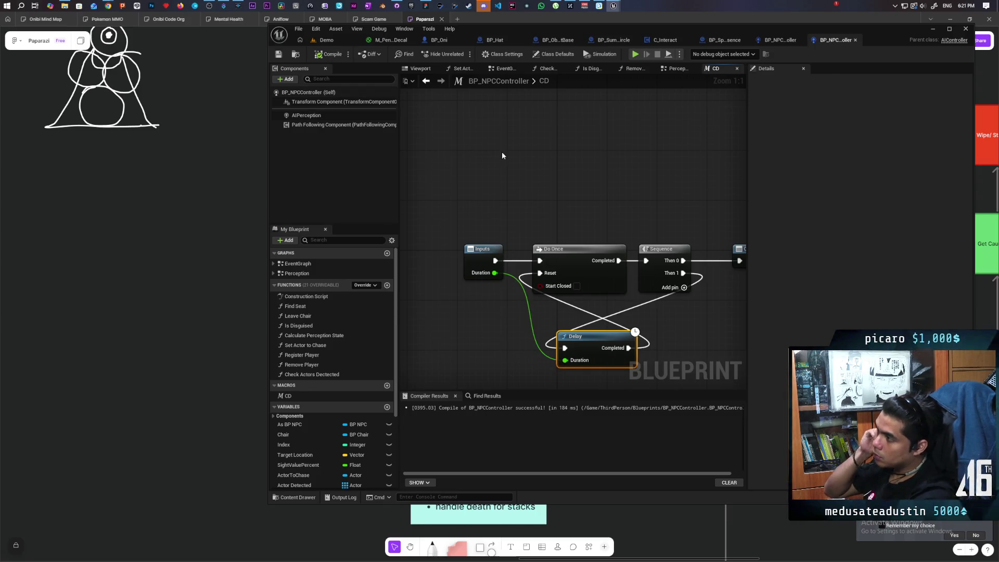
# Step: Place CD (Duration 5.0) after Print String via a Sequence so it gates the alert sound
pyautogui.click(429, 83)
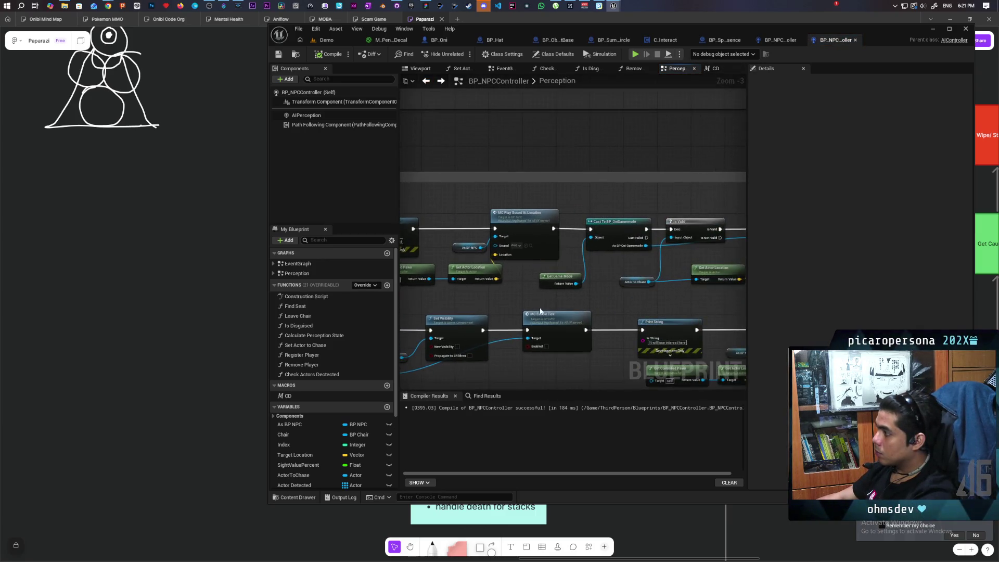
pyautogui.moveTo(287, 396)
pyautogui.mouseDown()
pyautogui.moveTo(533, 187)
pyautogui.moveTo(547, 207)
pyautogui.mouseUp()
pyautogui.scroll(2, 559, 211)
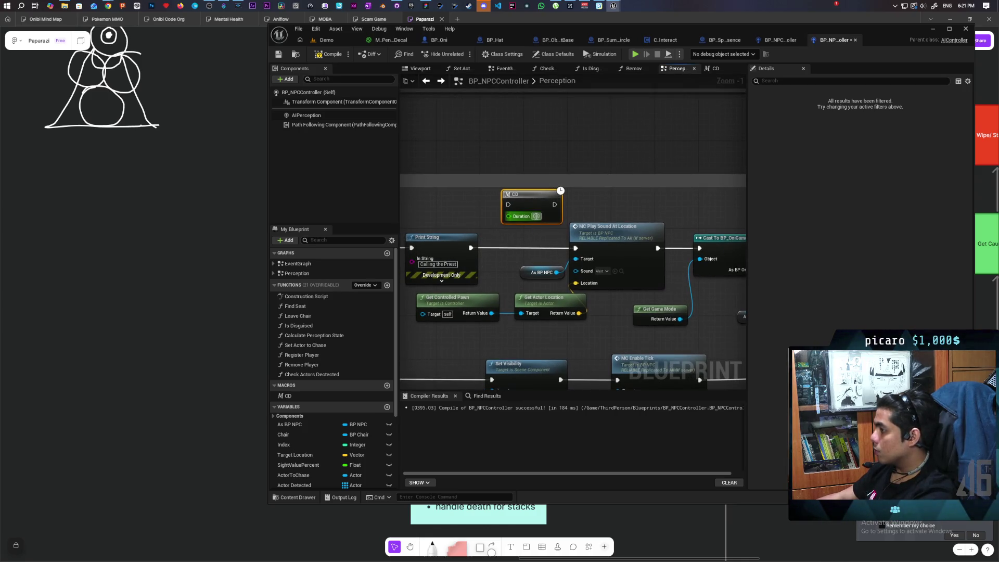
pyautogui.click(499, 239)
pyautogui.click(499, 241)
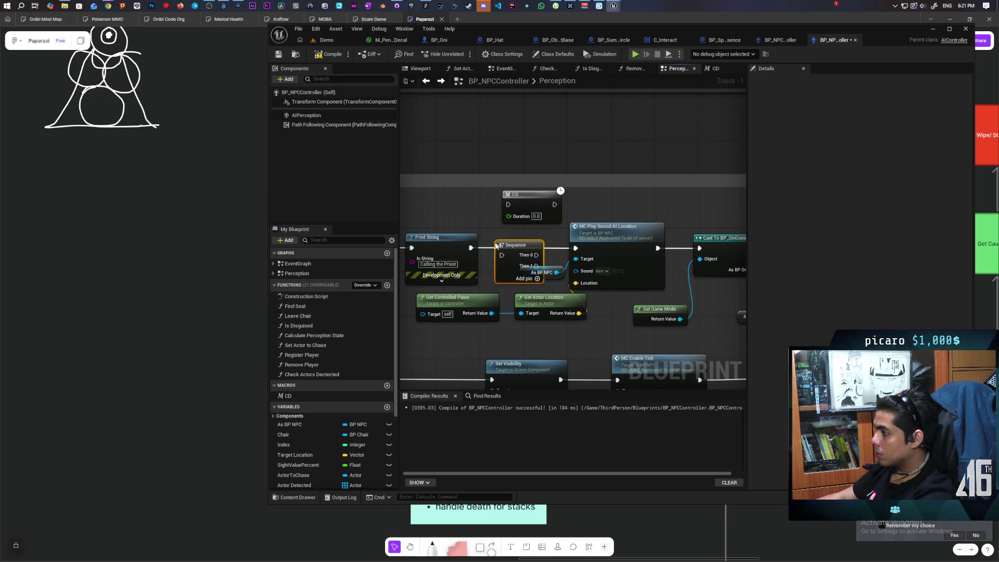
pyautogui.moveTo(471, 248)
pyautogui.mouseDown()
pyautogui.moveTo(506, 249)
pyautogui.moveTo(508, 205)
pyautogui.mouseUp()
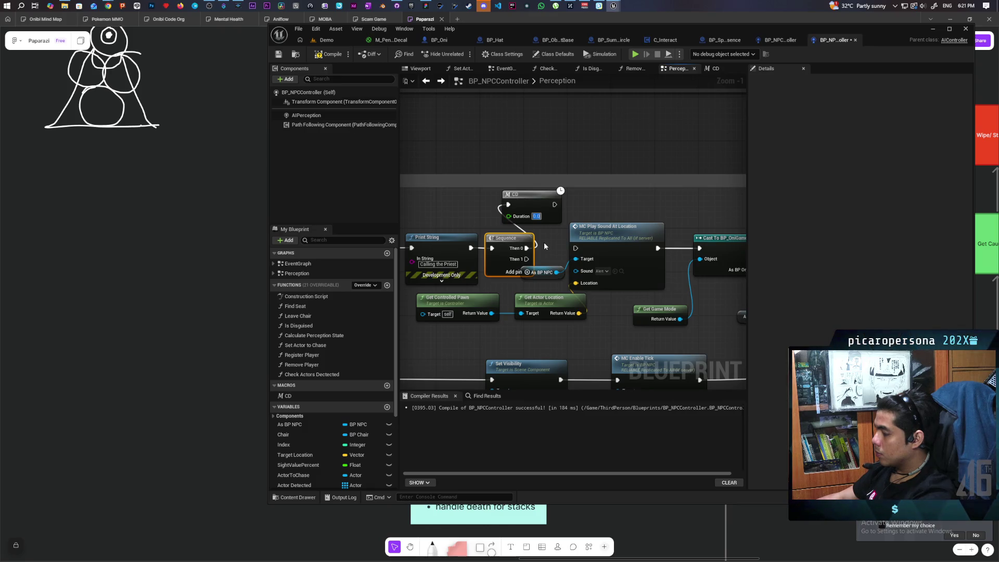
pyautogui.click(549, 243)
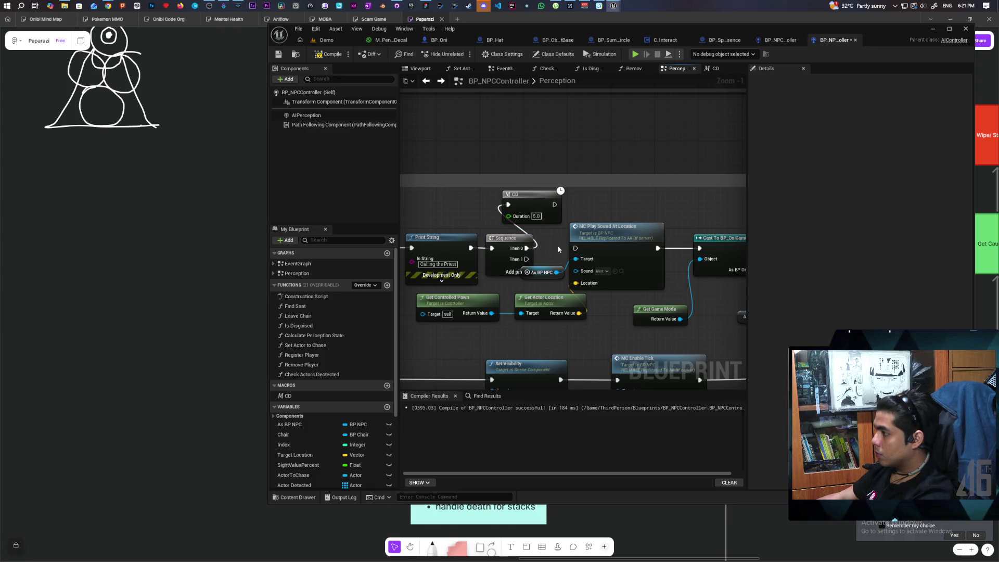
pyautogui.moveTo(554, 205)
pyautogui.mouseDown()
pyautogui.moveTo(575, 248)
pyautogui.moveTo(699, 248)
pyautogui.mouseUp()
pyautogui.moveTo(623, 239); pyautogui.dragTo(631, 195)
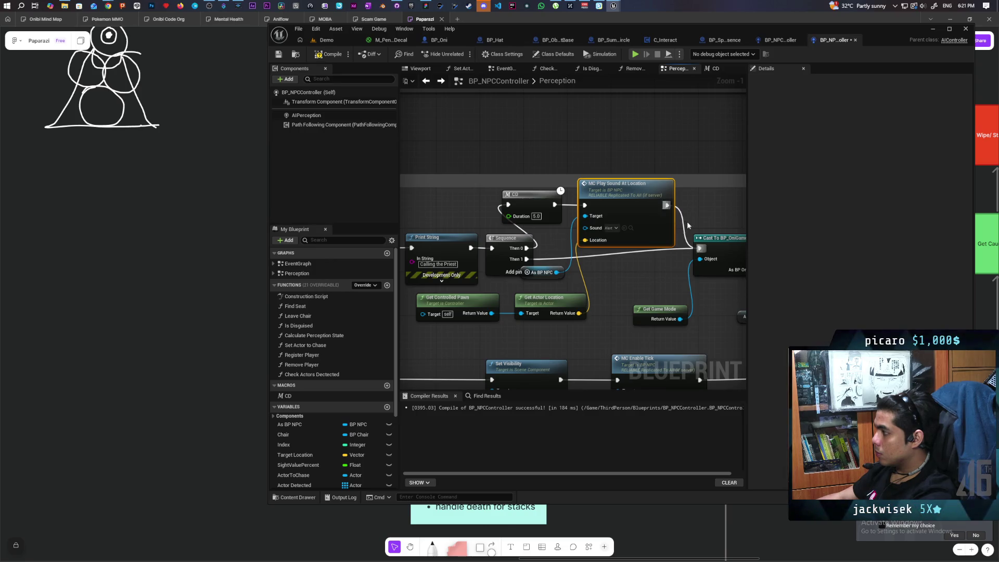
# Step: Move CD and MC Play Sound At Location down-right together, compile, and return to the Demo level
pyautogui.keyDown('ctrl'); pyautogui.click(525, 195); pyautogui.keyUp('ctrl')
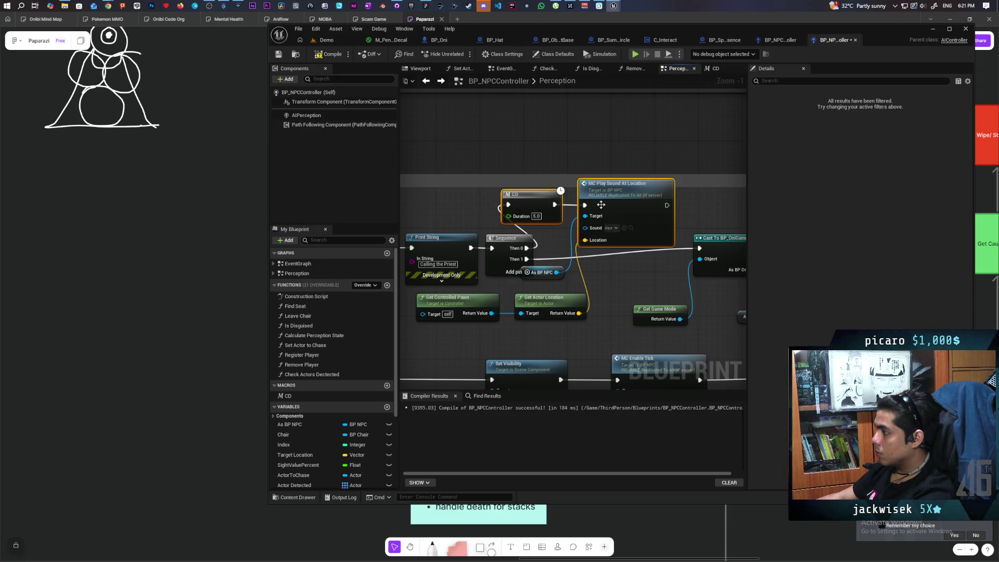
pyautogui.moveTo(602, 208)
pyautogui.mouseDown()
pyautogui.moveTo(642, 204)
pyautogui.moveTo(639, 213)
pyautogui.mouseUp()
pyautogui.moveTo(631, 159)
pyautogui.mouseDown()
pyautogui.moveTo(658, 164)
pyautogui.moveTo(650, 188)
pyautogui.mouseUp()
pyautogui.scroll(-2, 626, 246)
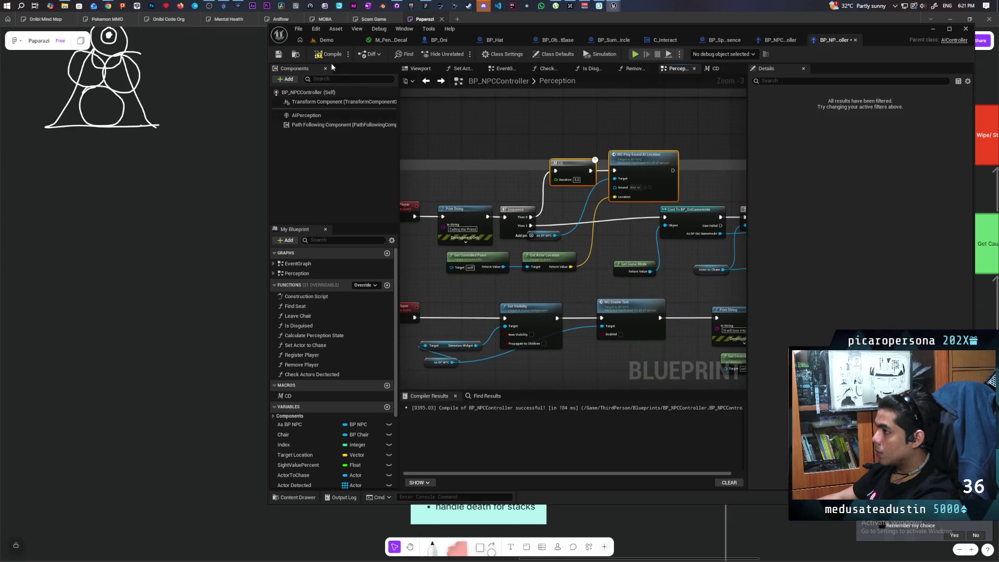
pyautogui.hotkey('ctrl', 's')
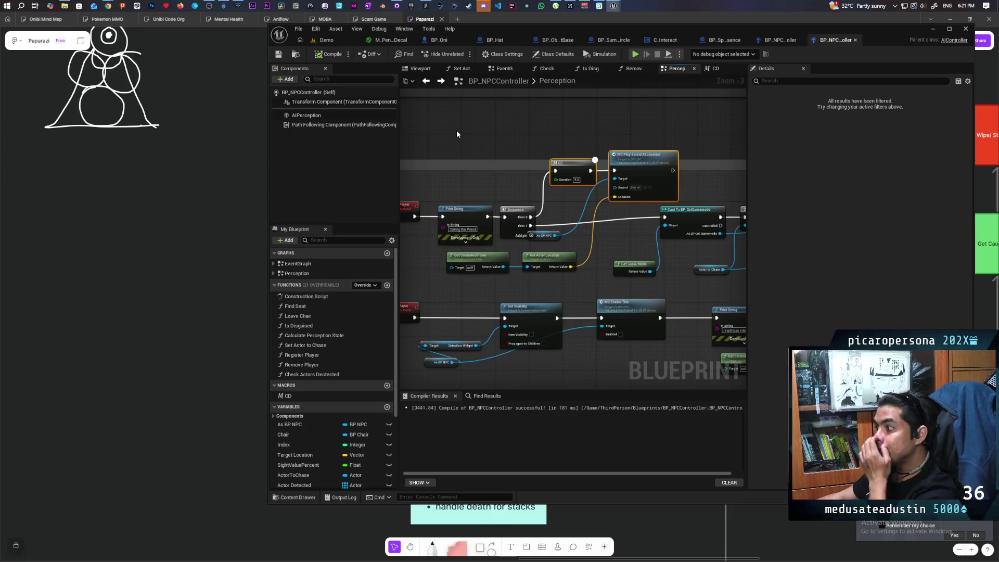
pyautogui.click(326, 40)
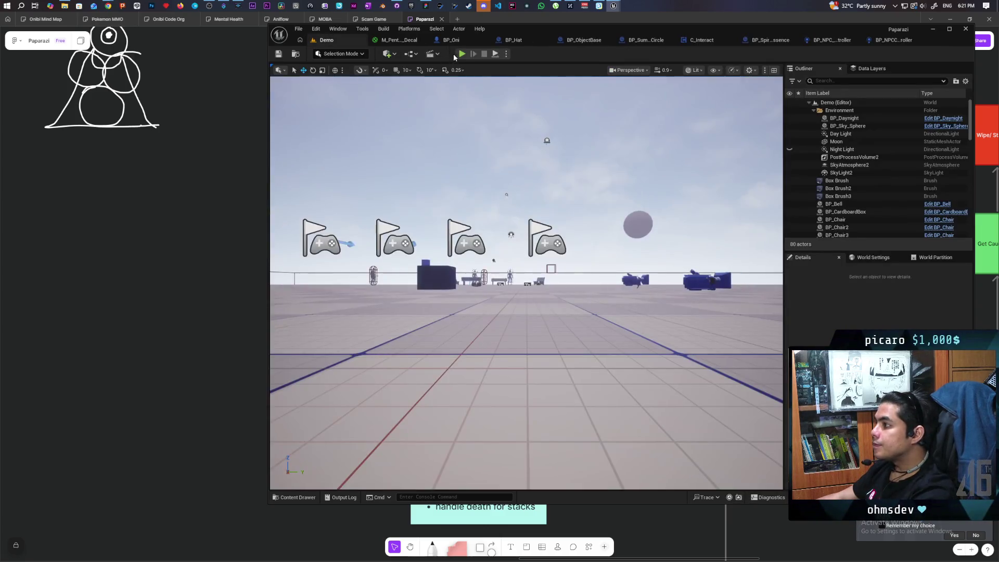
pyautogui.hotkey('alt', 'p')
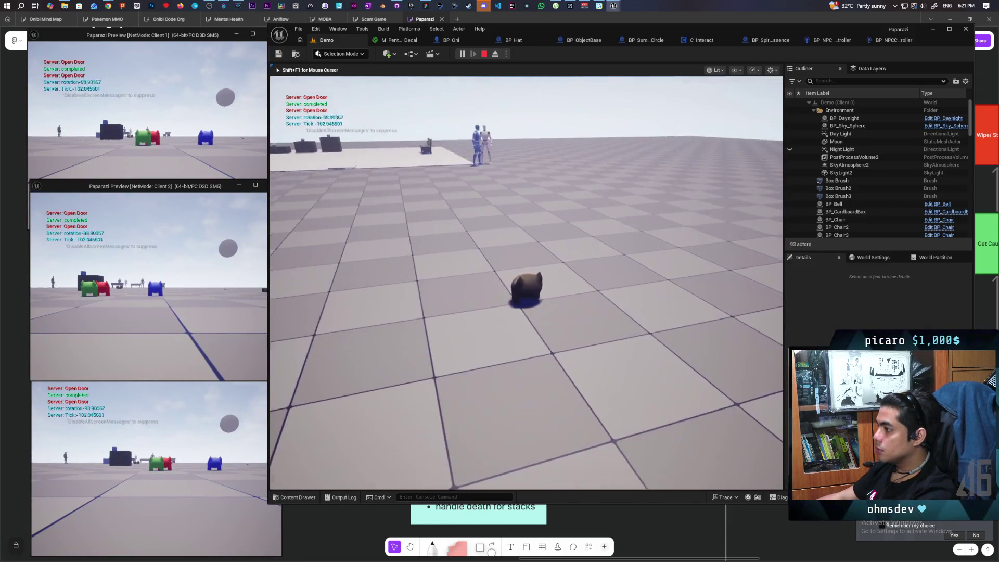
pyautogui.press('w')
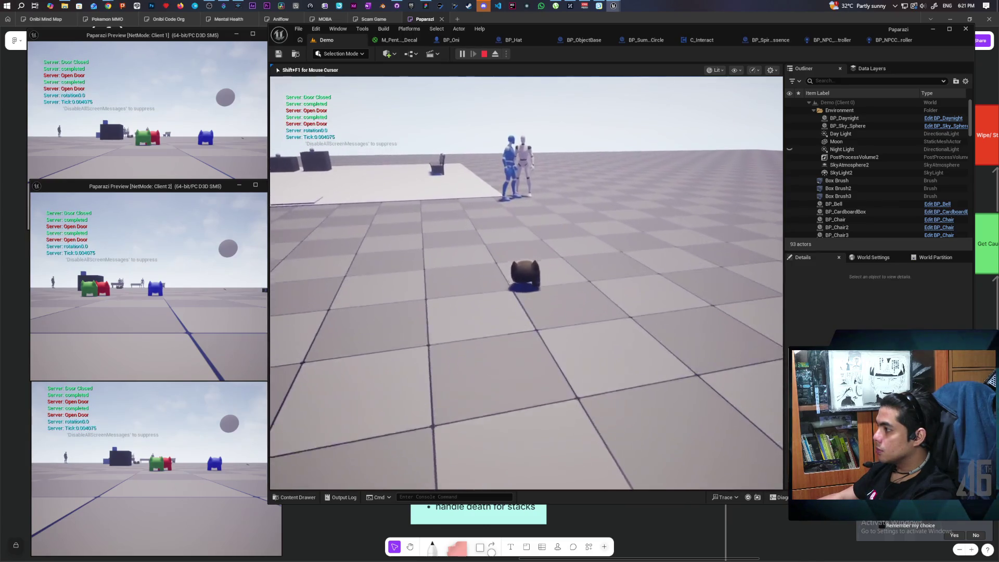
pyautogui.press('w')
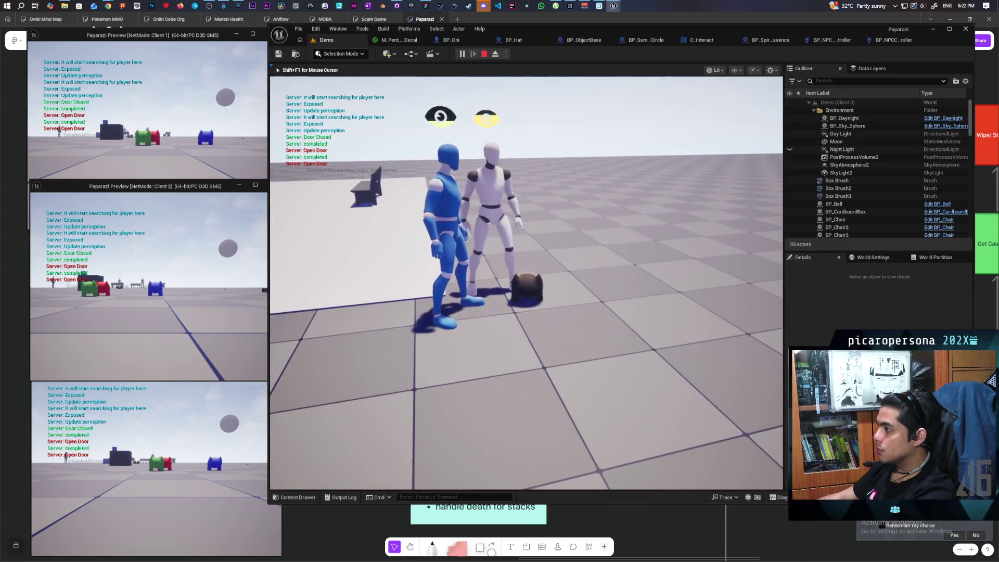
pyautogui.press('s')
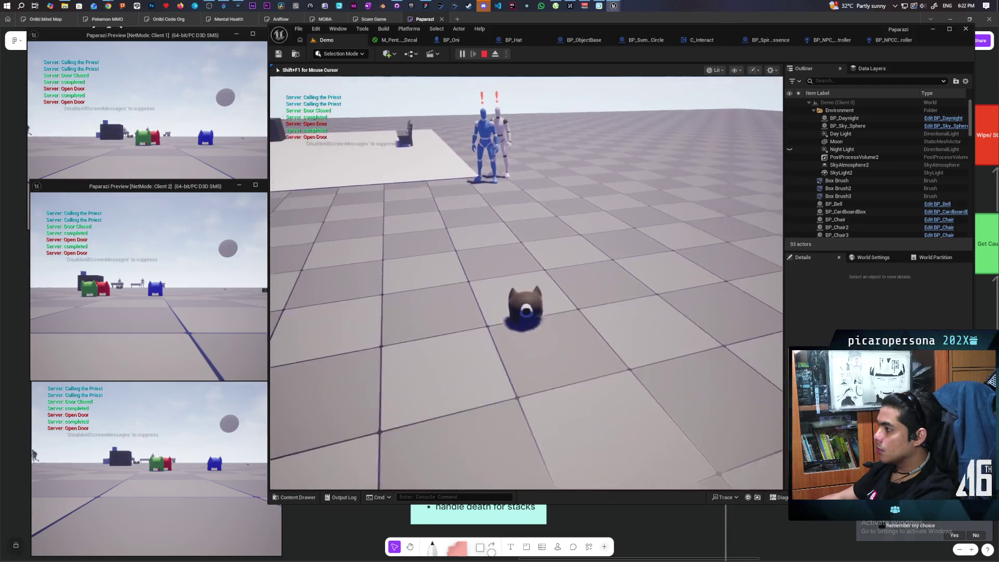
pyautogui.press('s')
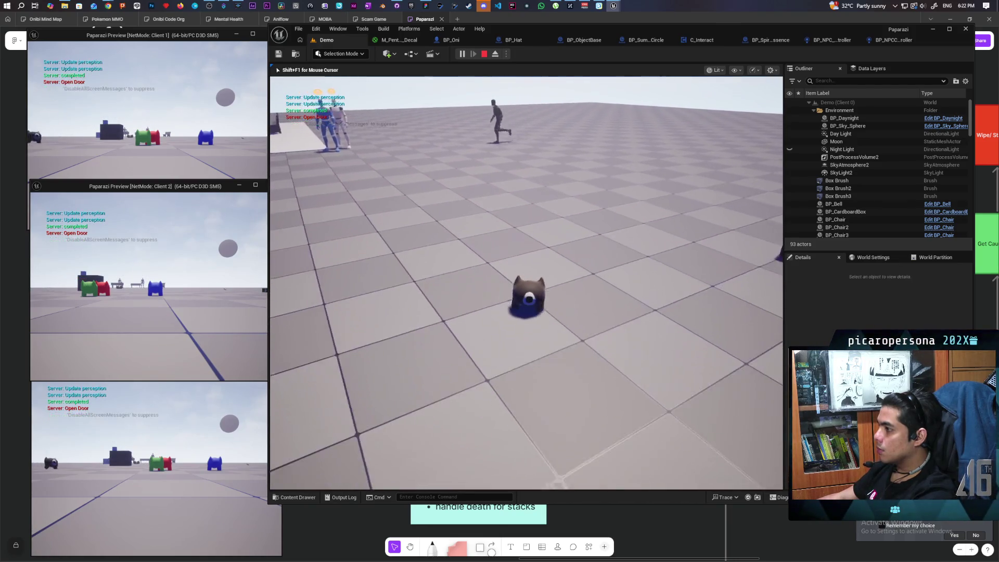
pyautogui.press('w')
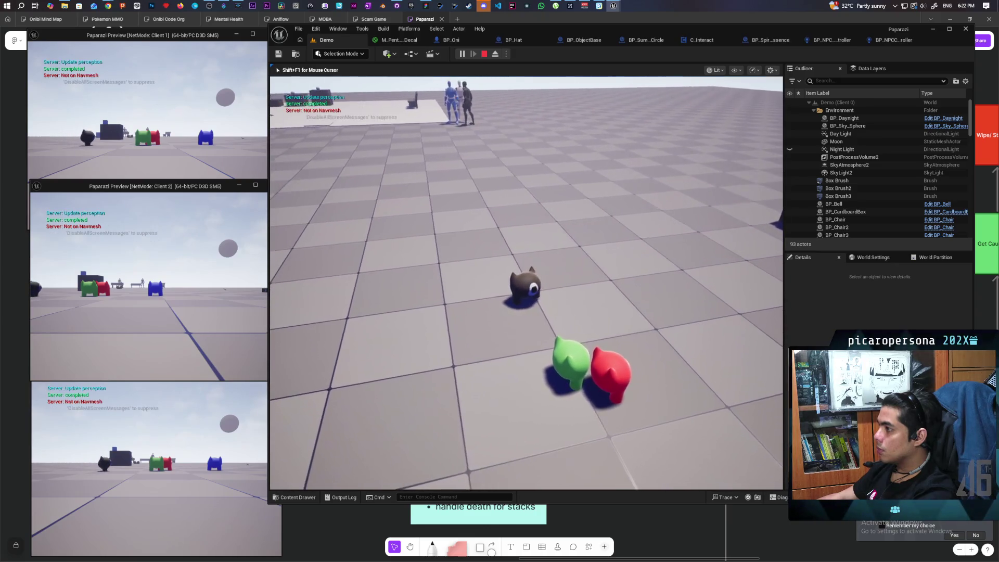
pyautogui.press('w')
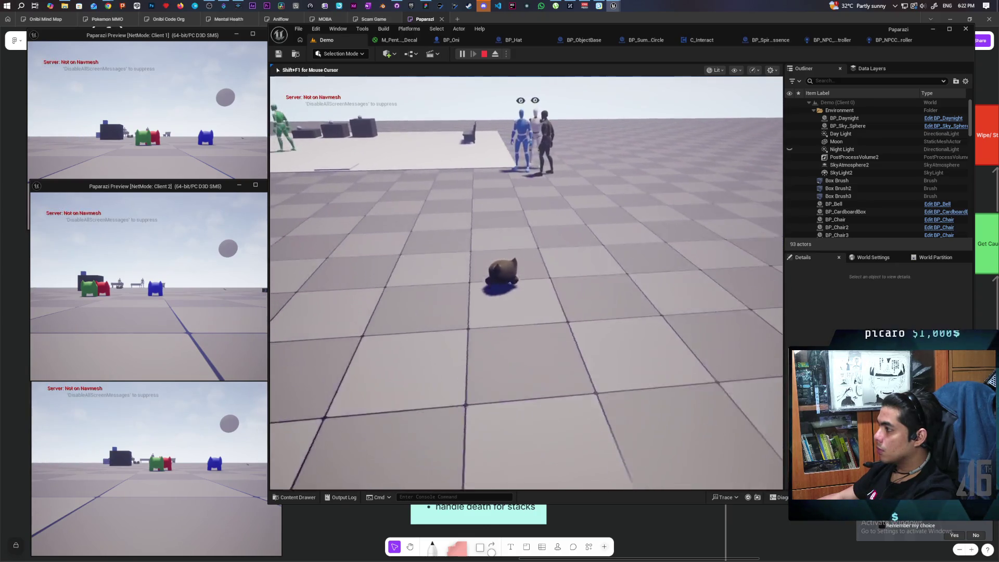
pyautogui.press('s')
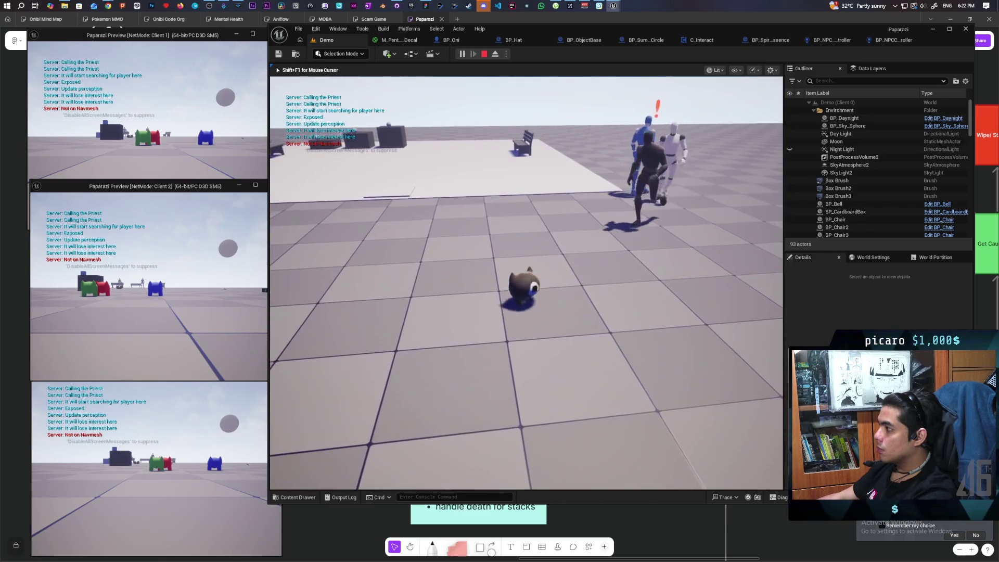
pyautogui.press('s')
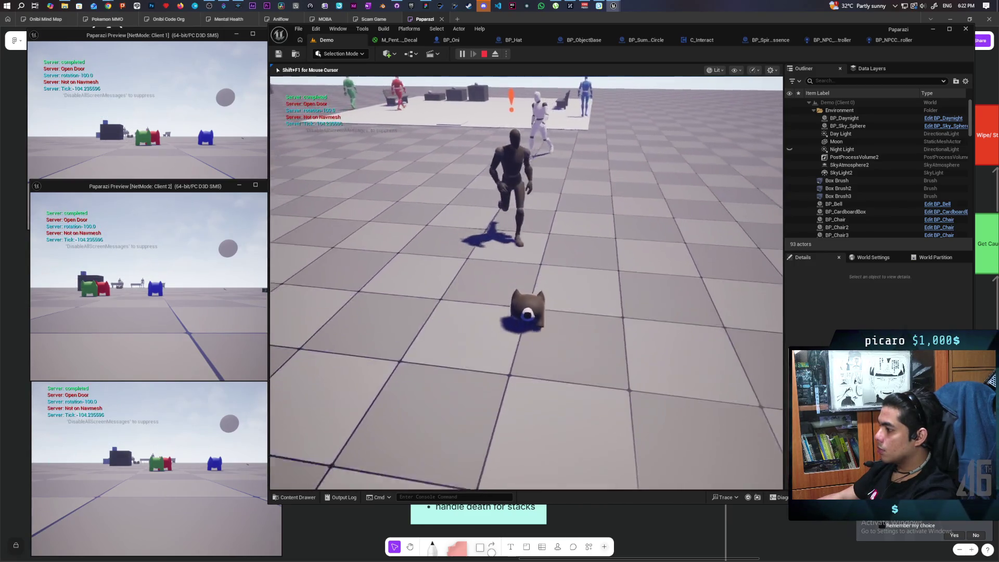
pyautogui.press('s')
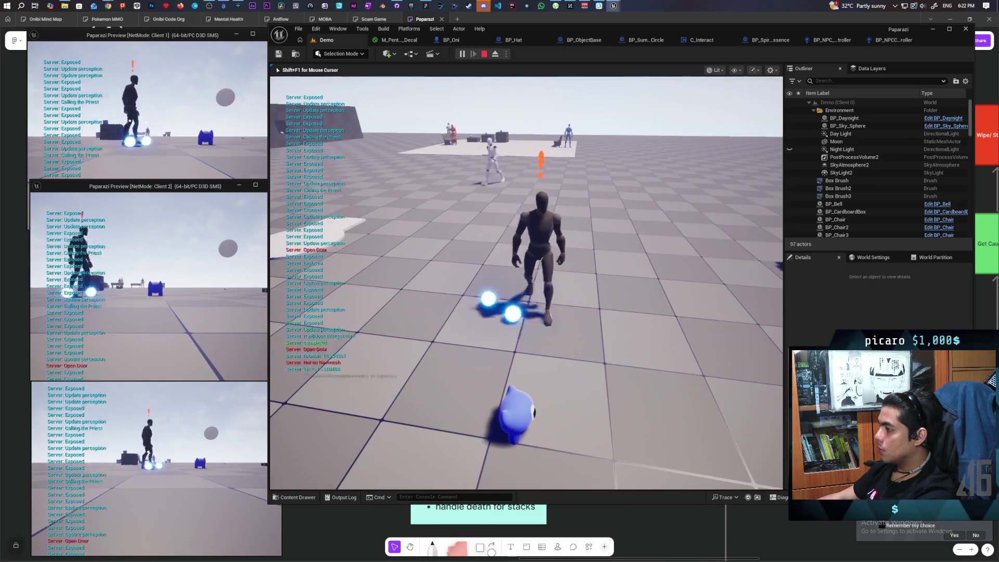
pyautogui.press('s')
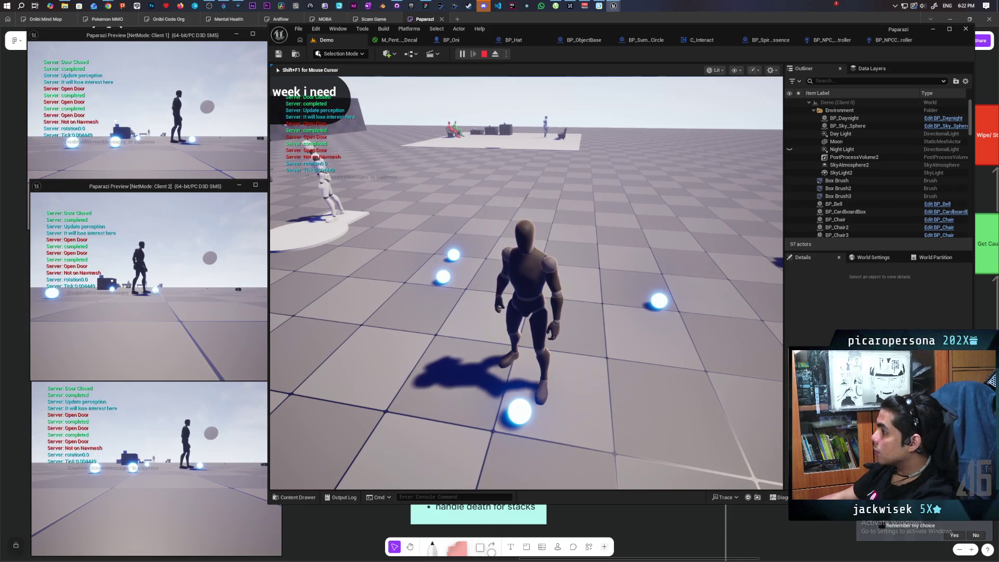
pyautogui.press('Escape')
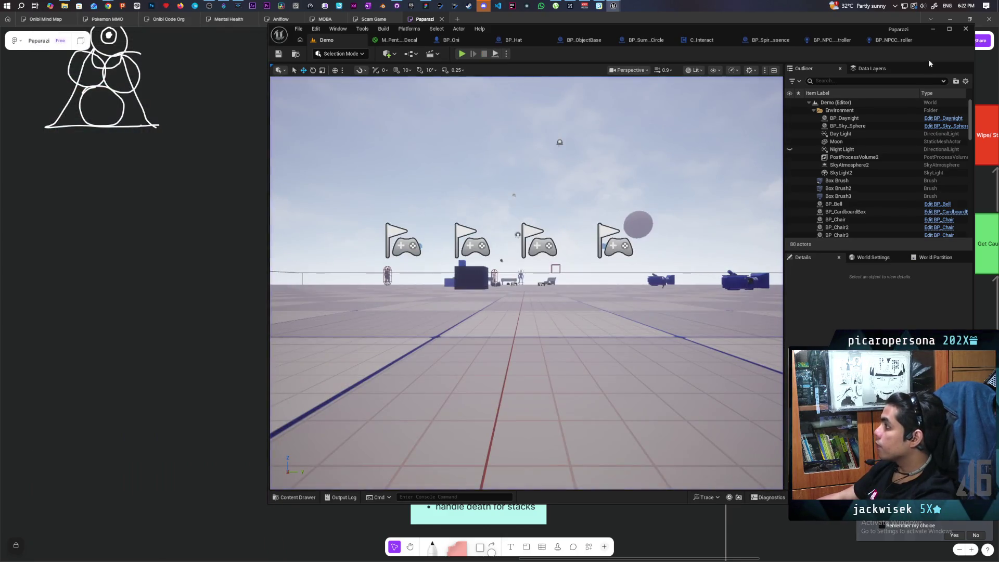
# Step: In the priest controller's EventGraph, move the SET and Update Perception nodes right to make room
pyautogui.click(896, 39)
pyautogui.scroll(-3, 543, 257)
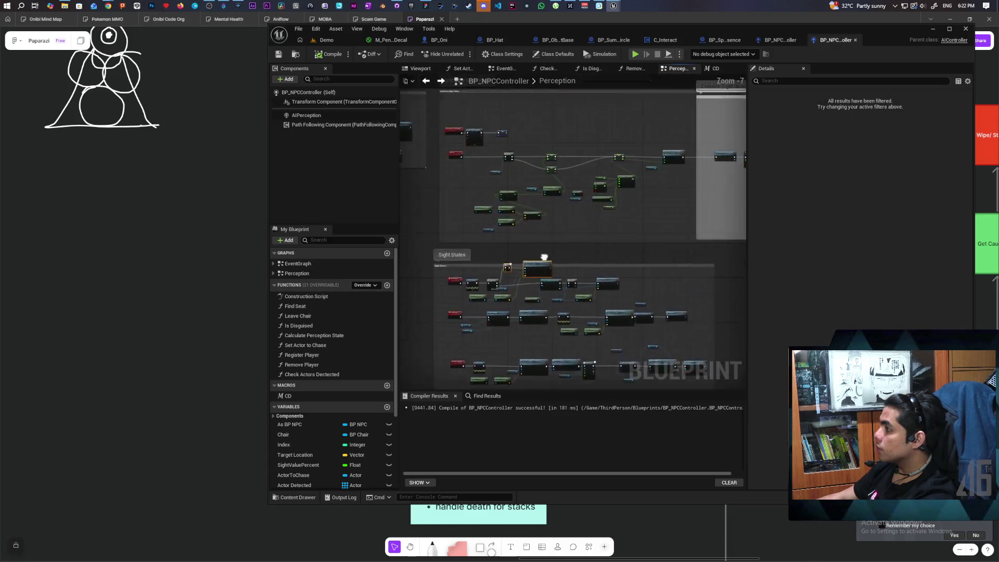
pyautogui.click(777, 40)
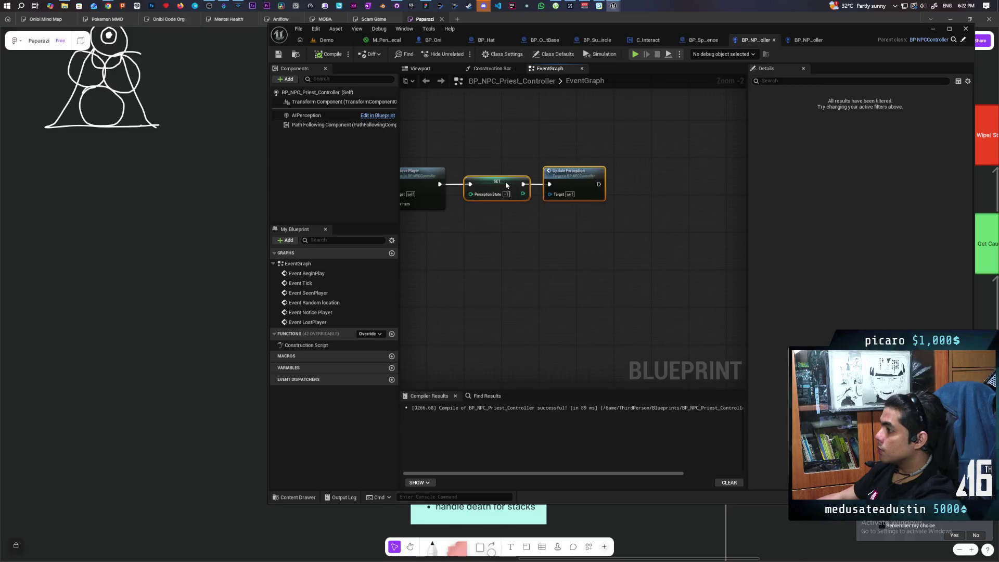
pyautogui.moveTo(505, 185); pyautogui.dragTo(500, 181)
pyautogui.click(521, 233)
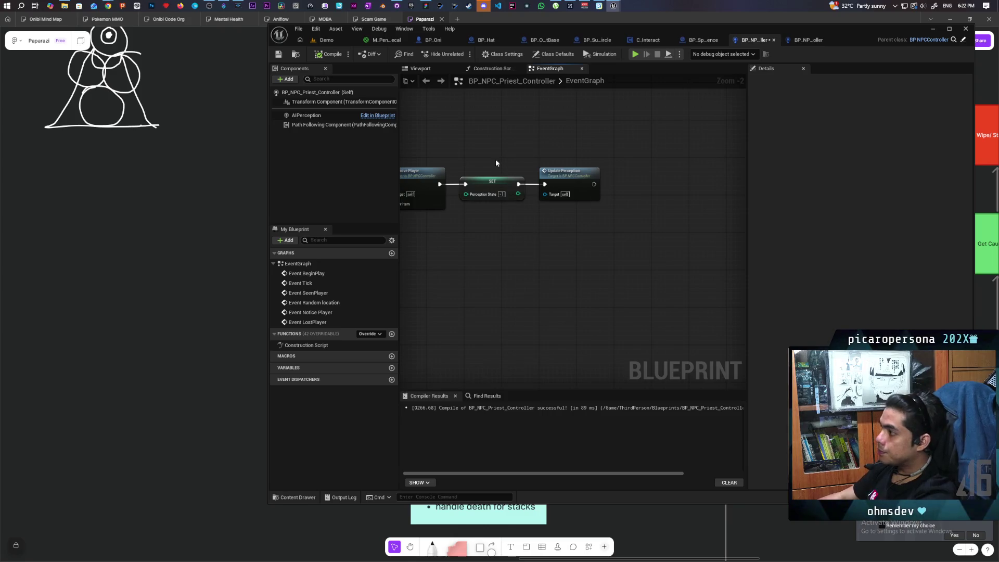
pyautogui.moveTo(495, 162)
pyautogui.mouseDown()
pyautogui.moveTo(541, 203)
pyautogui.moveTo(531, 180)
pyautogui.moveTo(621, 180)
pyautogui.mouseUp()
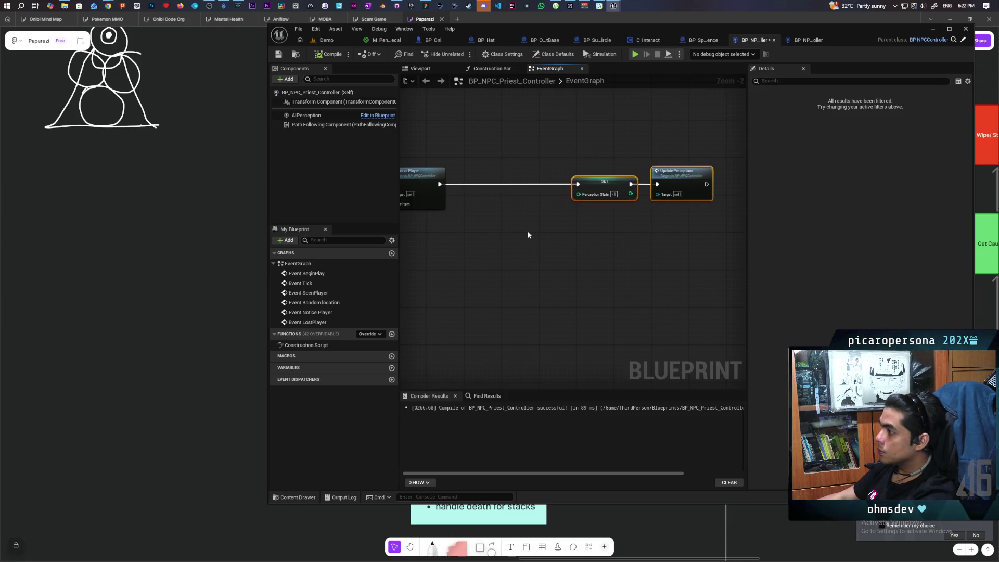
# Step: Insert a Delay node on the wire between Remove Player and SET and edit its Duration
pyautogui.click(527, 234)
pyautogui.moveTo(528, 234)
pyautogui.mouseDown()
pyautogui.moveTo(595, 265)
pyautogui.moveTo(587, 232)
pyautogui.mouseUp()
pyautogui.click(579, 253)
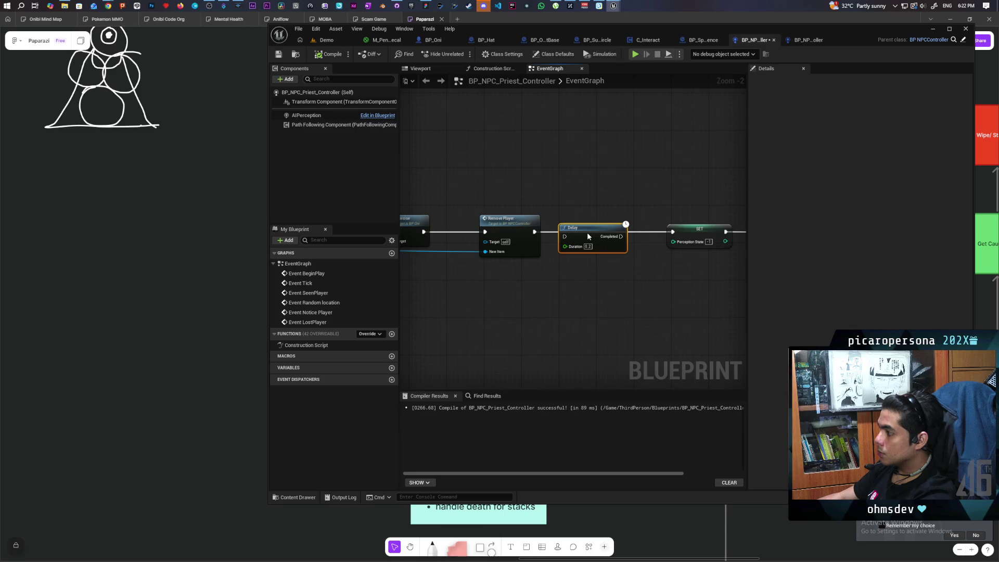
pyautogui.press('q')
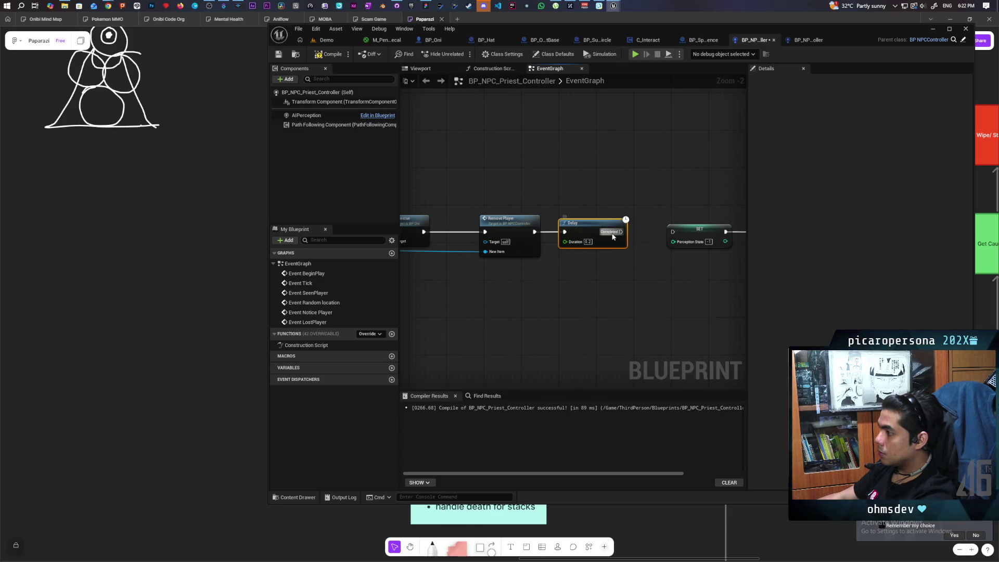
pyautogui.click(588, 243)
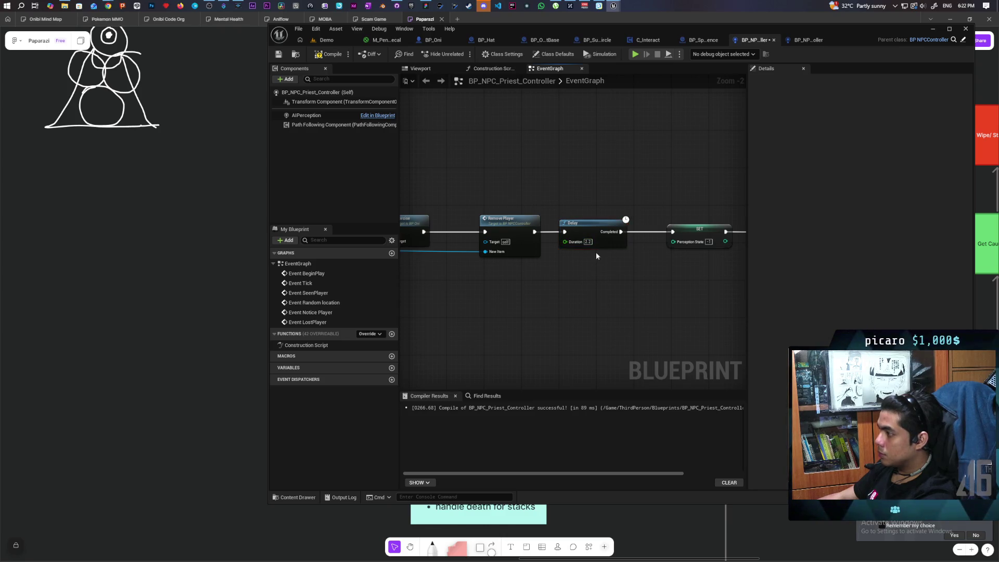
# Step: Compile the priest controller Blueprint and return to the Demo level
pyautogui.click(339, 55)
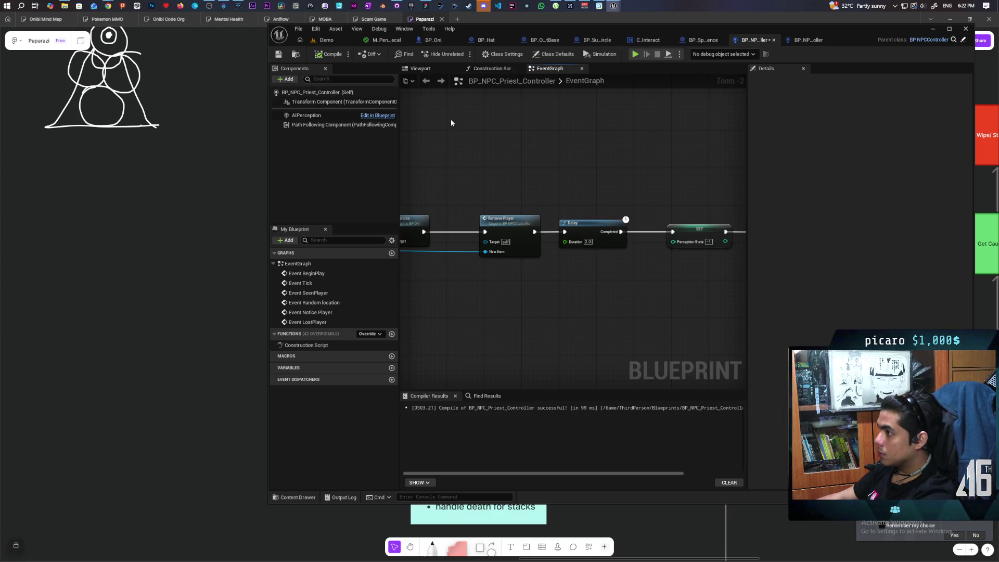
pyautogui.scroll(-2, 505, 147)
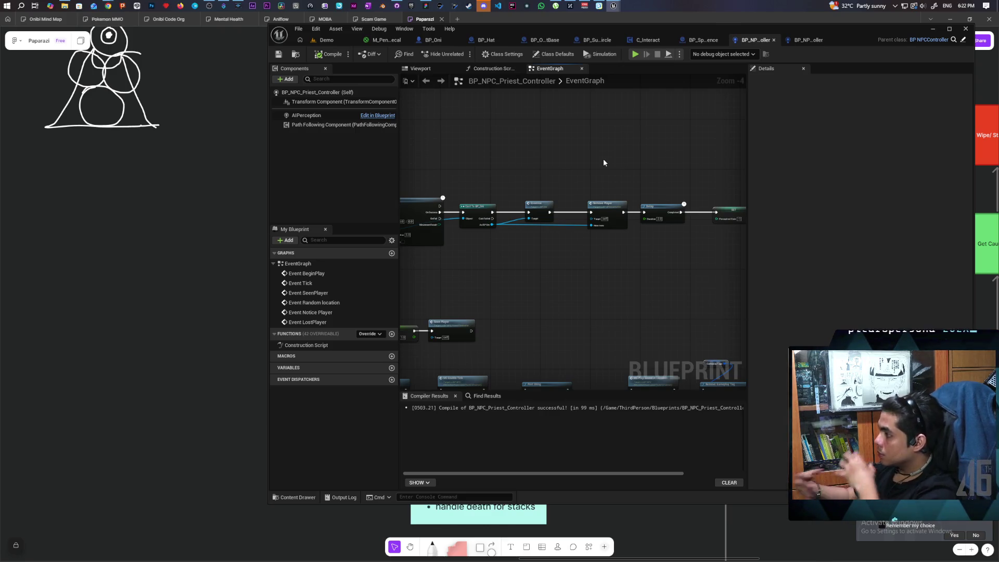
pyautogui.scroll(1, 621, 179)
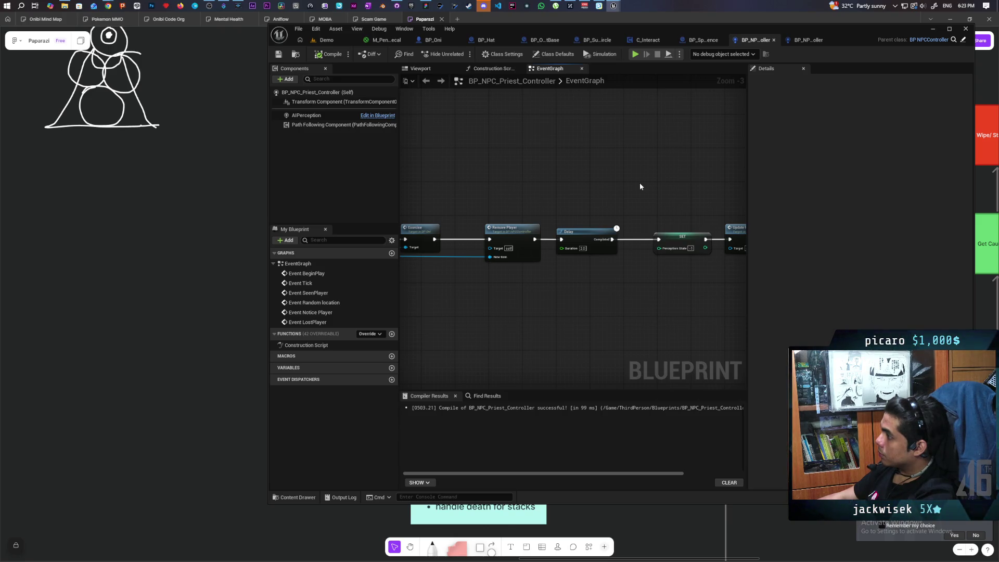
pyautogui.click(324, 41)
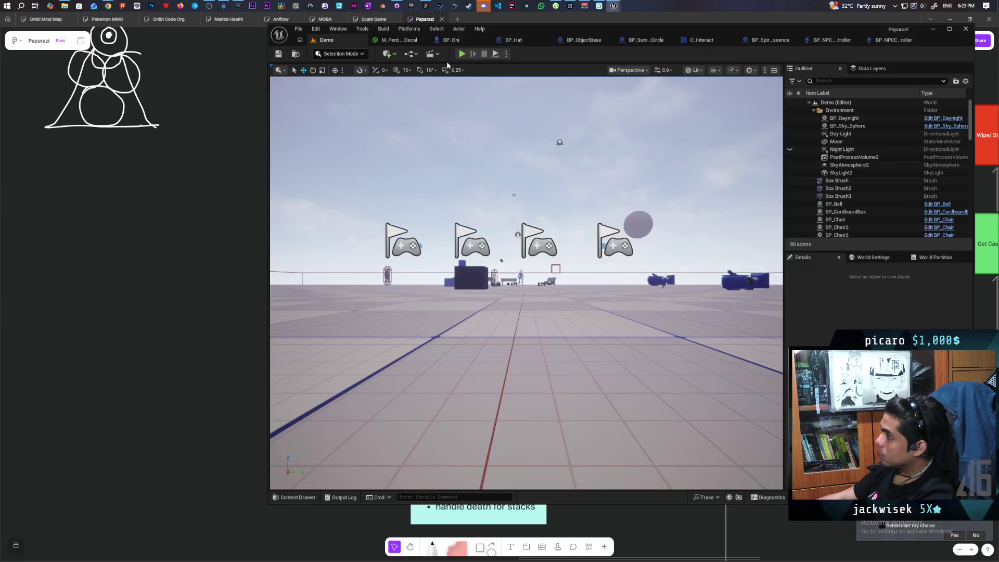
# Step: Play-test the Demo level with three clients, walking the character toward the platform
pyautogui.hotkey('alt', 'p')
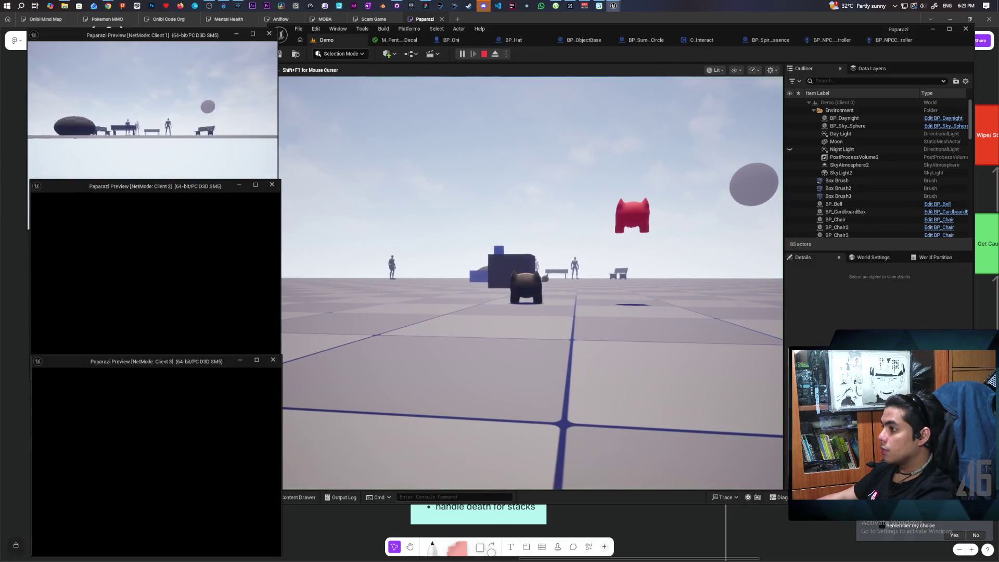
pyautogui.hotkey('alt', 'Tab')
pyautogui.click(281, 371)
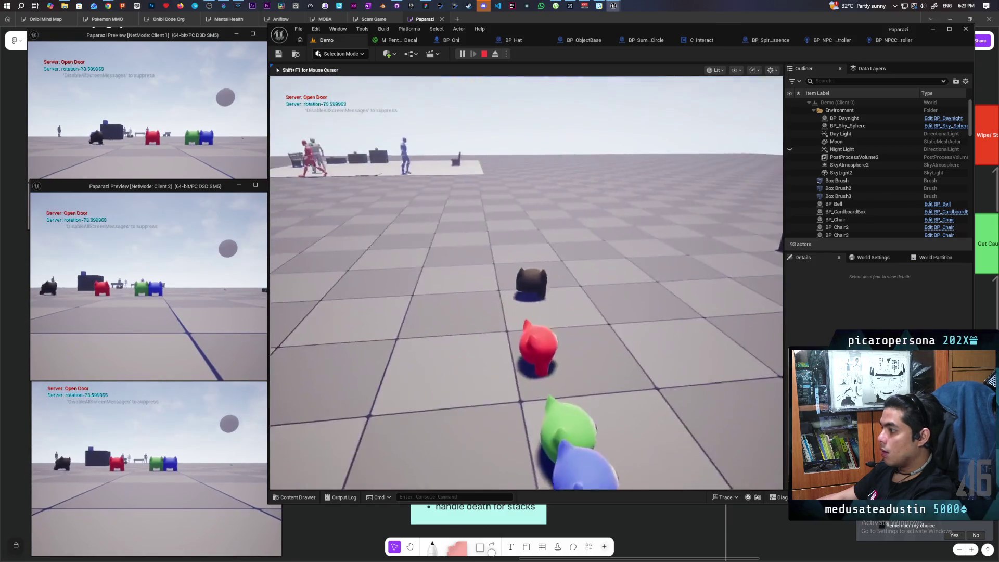
pyautogui.press('w')
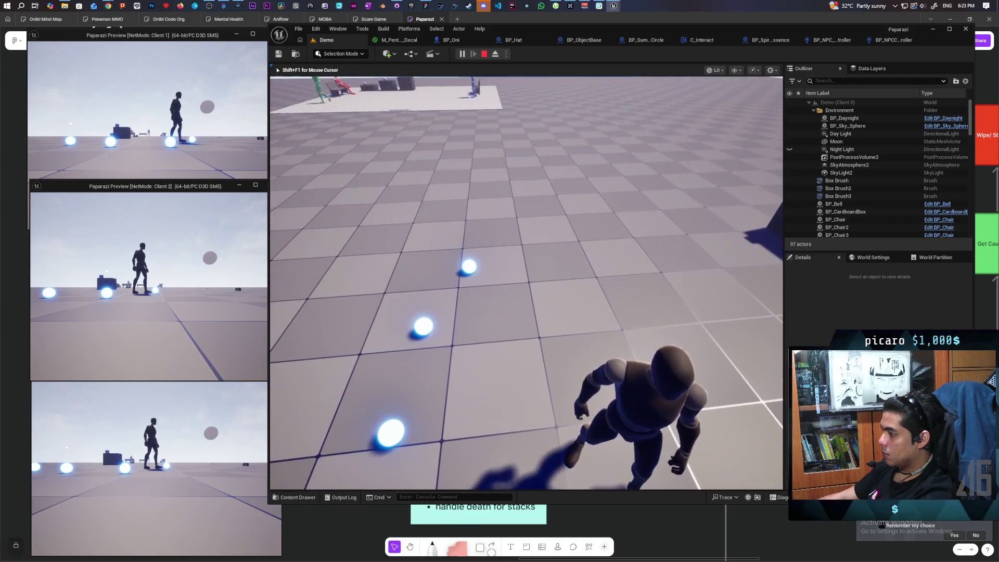
pyautogui.hotkey('shift', 'F1')
pyautogui.click(212, 423)
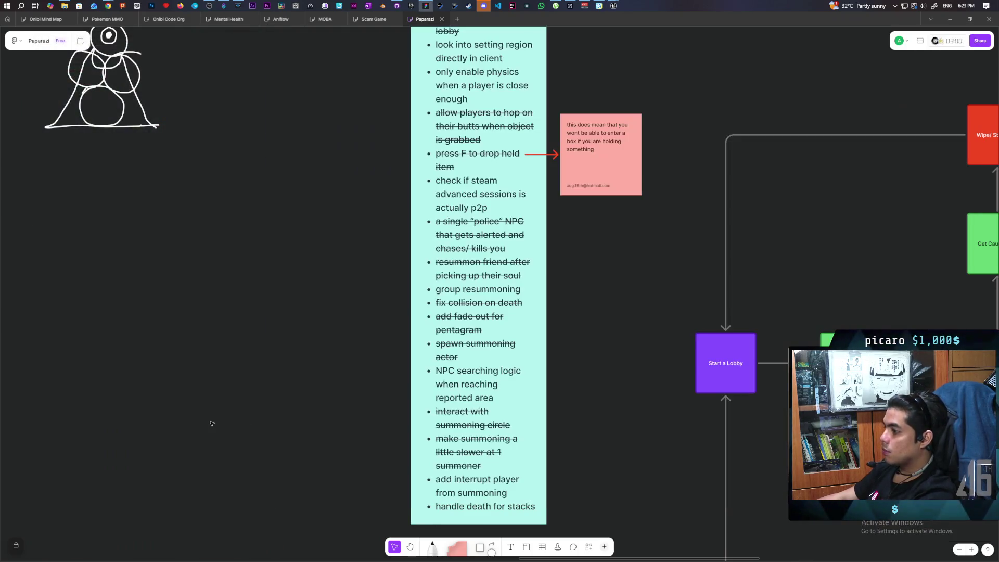
# Step: Add 'add continue chasing after taking down a player' as a new to-do item below the summoner item
pyautogui.scroll(-5, 476, 399)
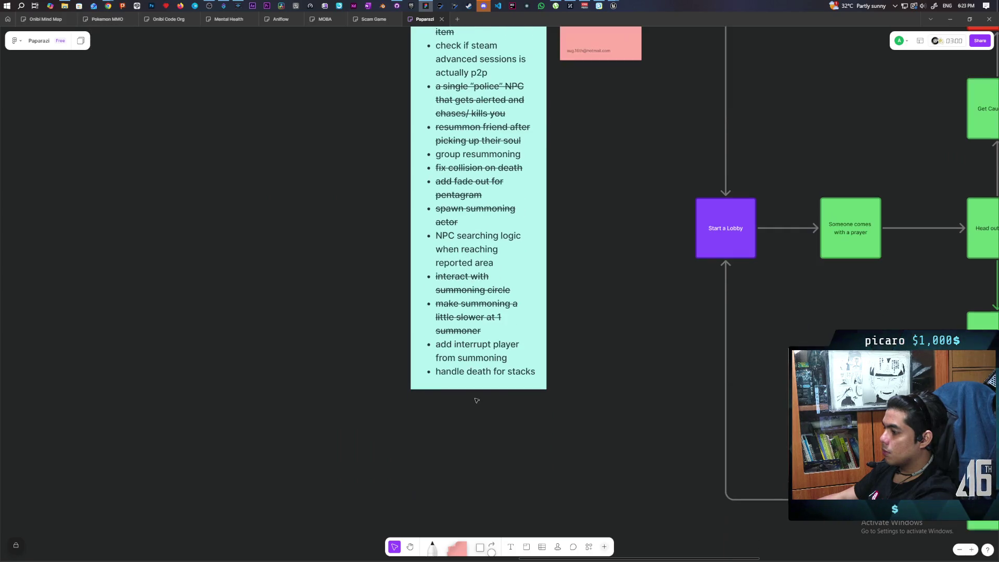
pyautogui.click(495, 335)
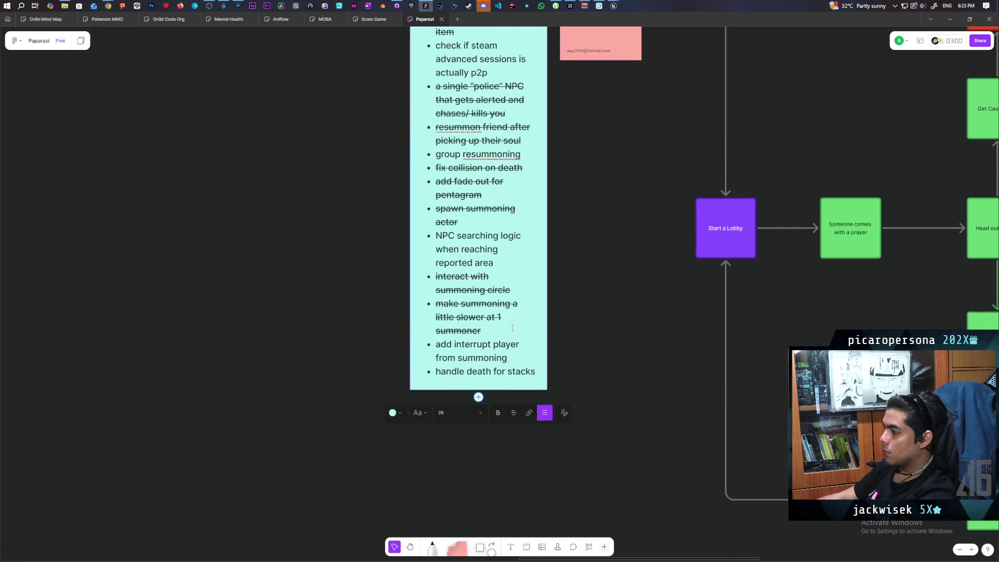
pyautogui.press('Return')
pyautogui.write('add chasing')
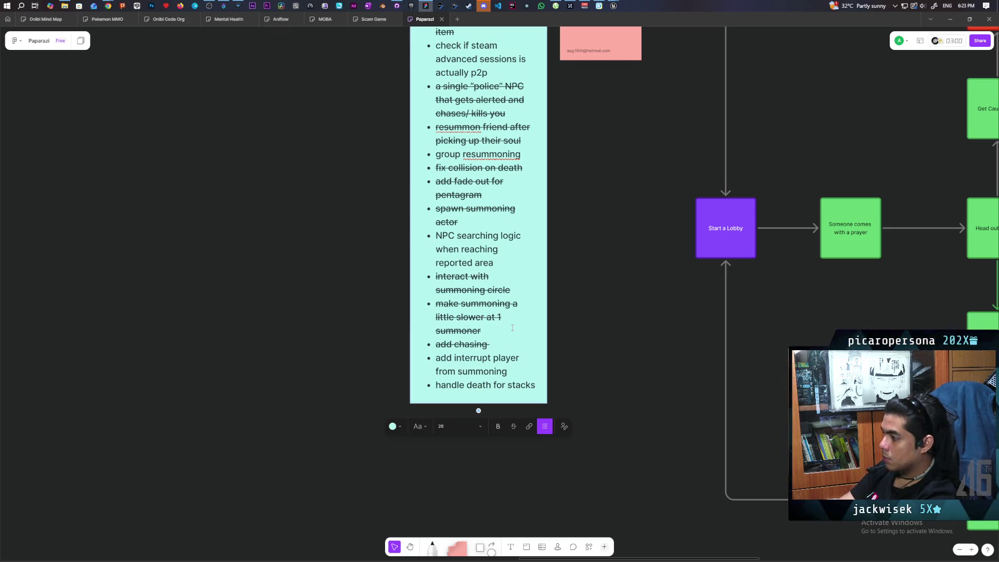
pyautogui.press('BackSpace')
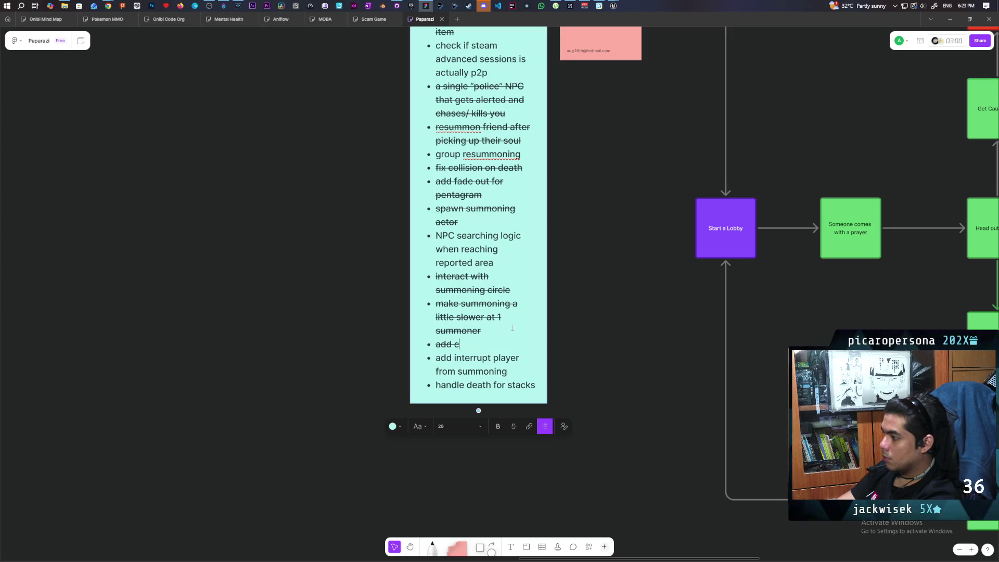
pyautogui.write('ontinue ')
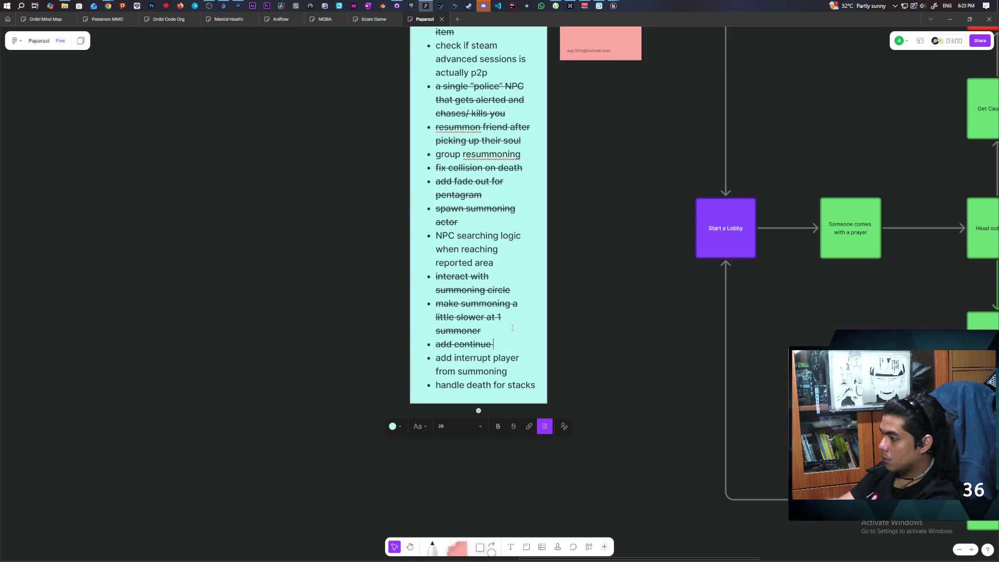
pyautogui.write('chasing ')
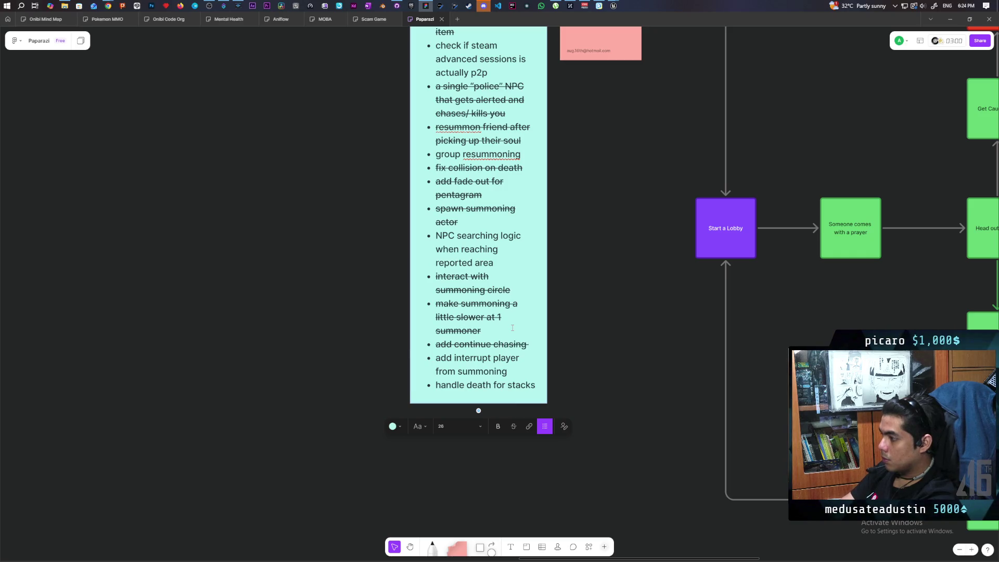
pyautogui.write('after taki')
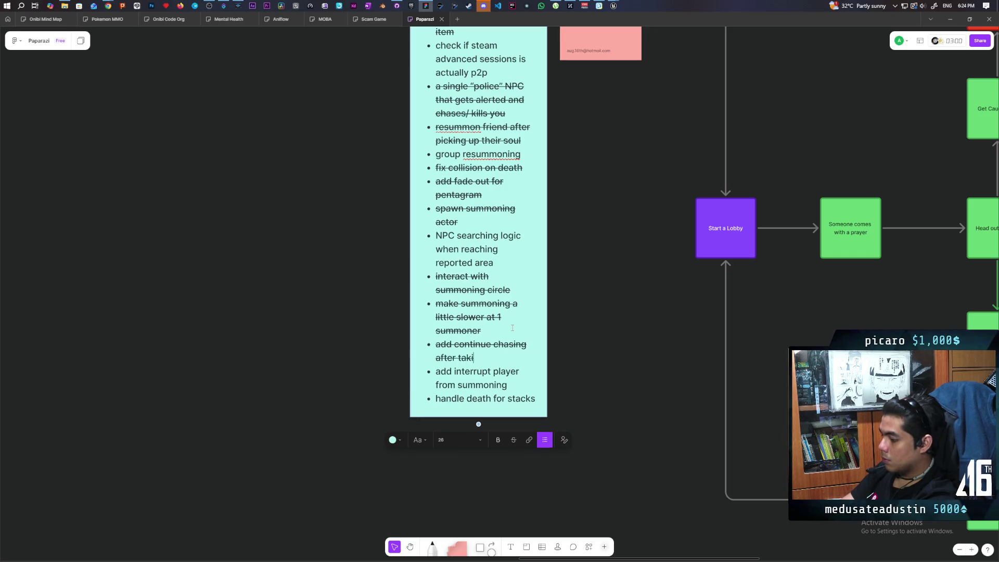
pyautogui.write('ng down a ')
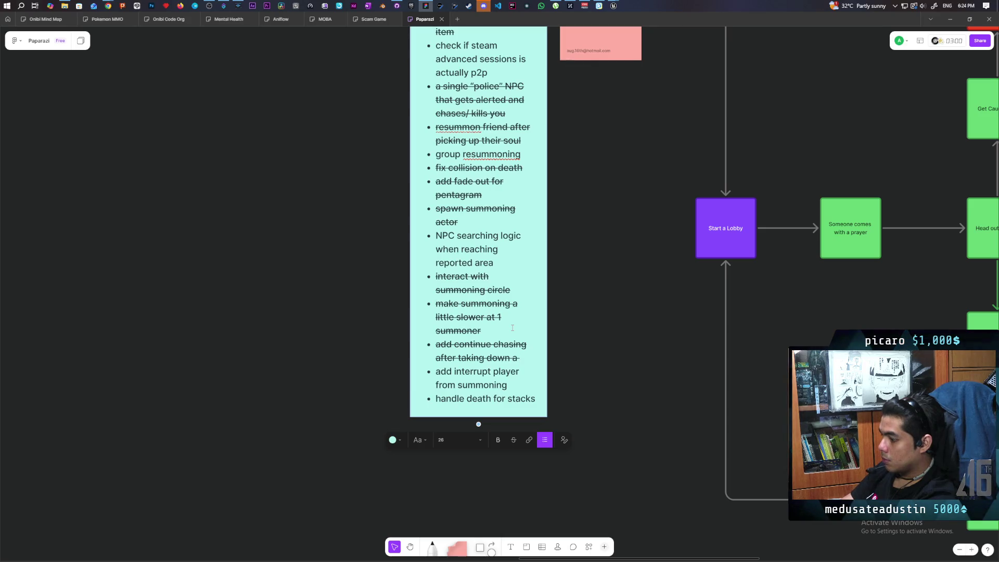
pyautogui.write('player')
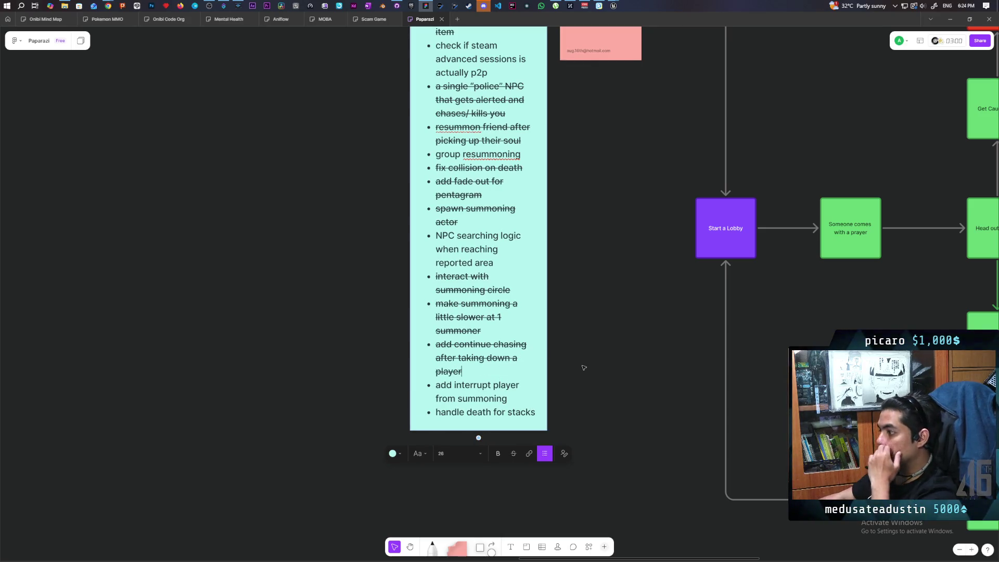
pyautogui.click(583, 366)
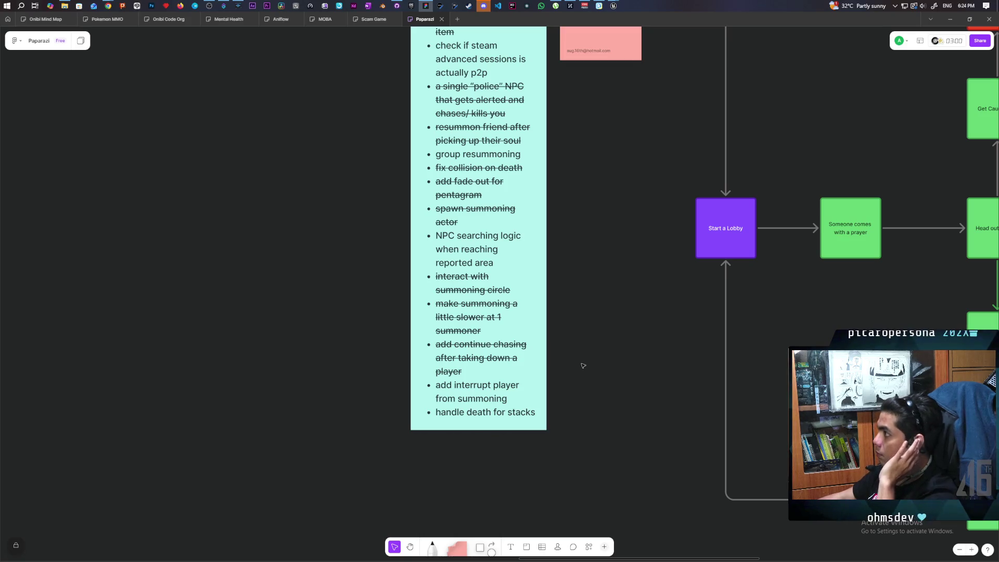
pyautogui.click(397, 6)
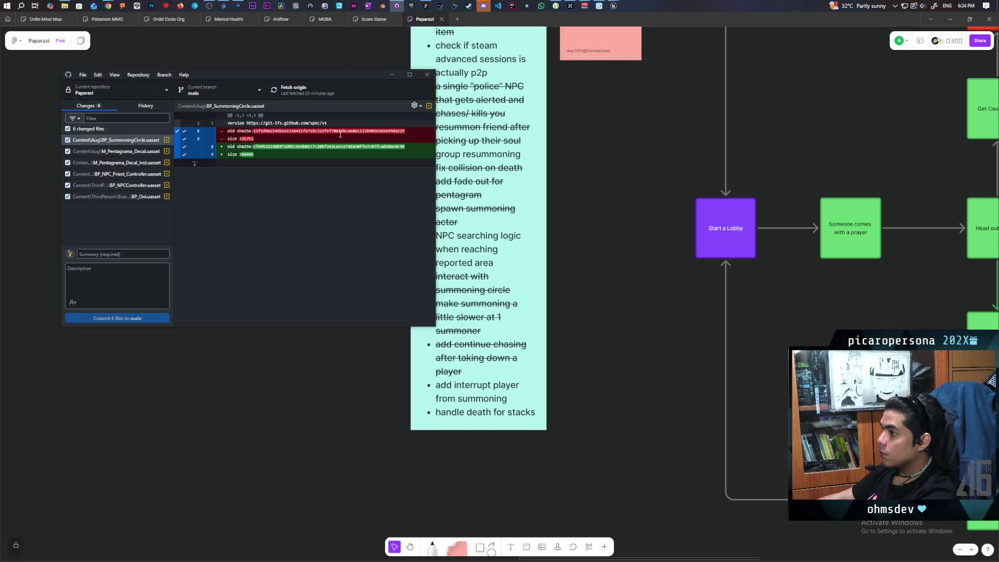
# Step: Commit the six changed files to main with the summary 'added continue chasing after killing player'
pyautogui.click(139, 107)
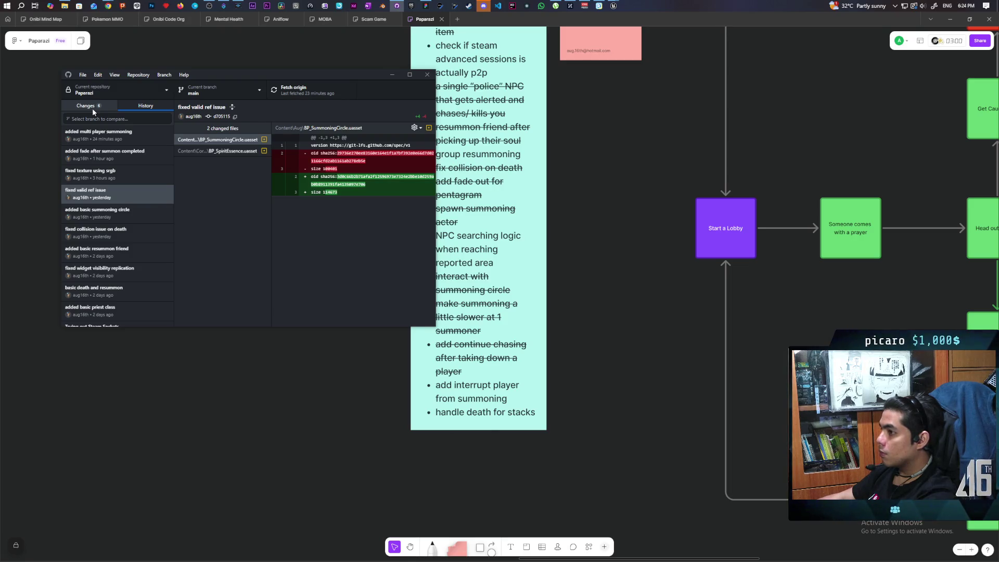
pyautogui.click(92, 108)
pyautogui.click(105, 253)
pyautogui.write('a')
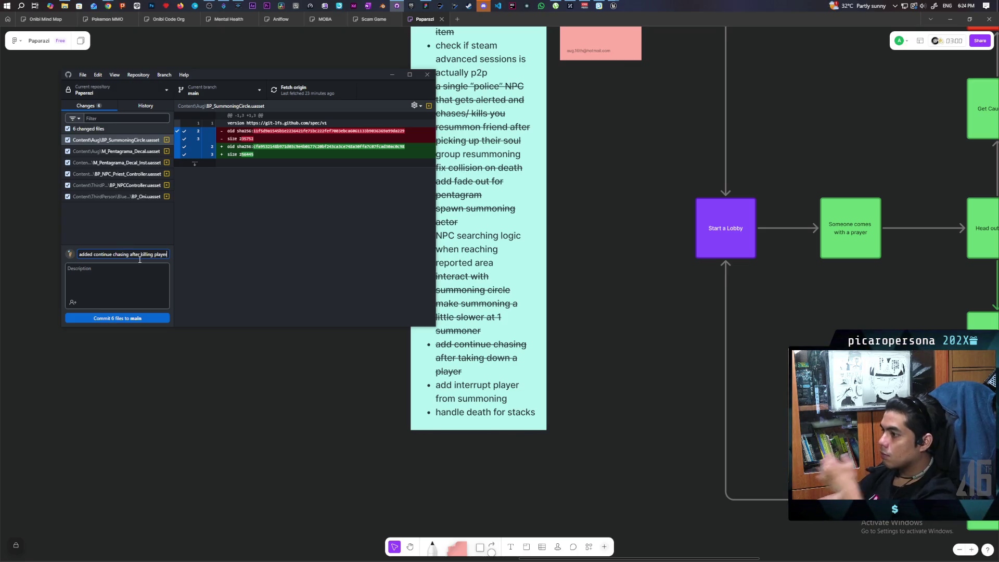
pyautogui.click(149, 318)
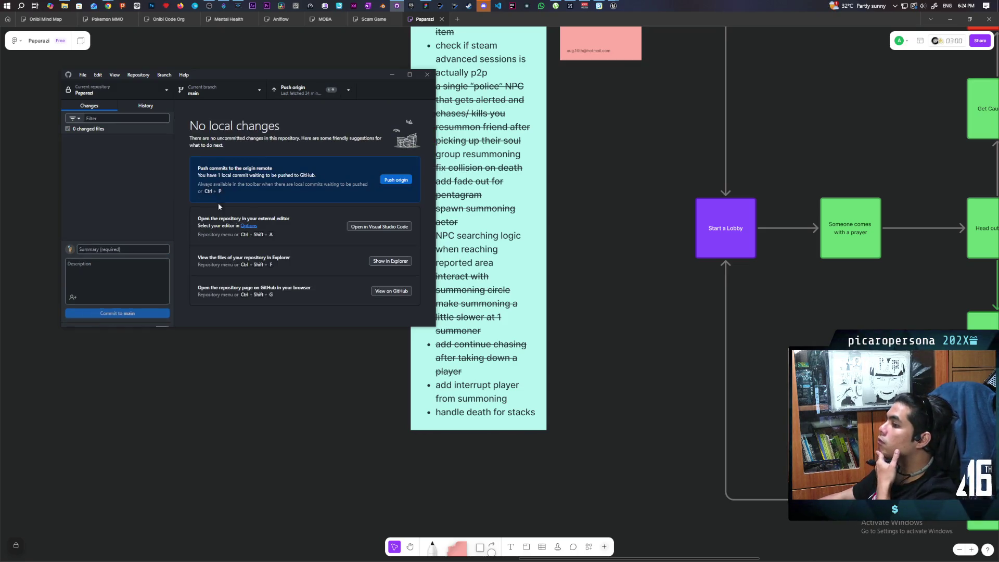
pyautogui.click(289, 90)
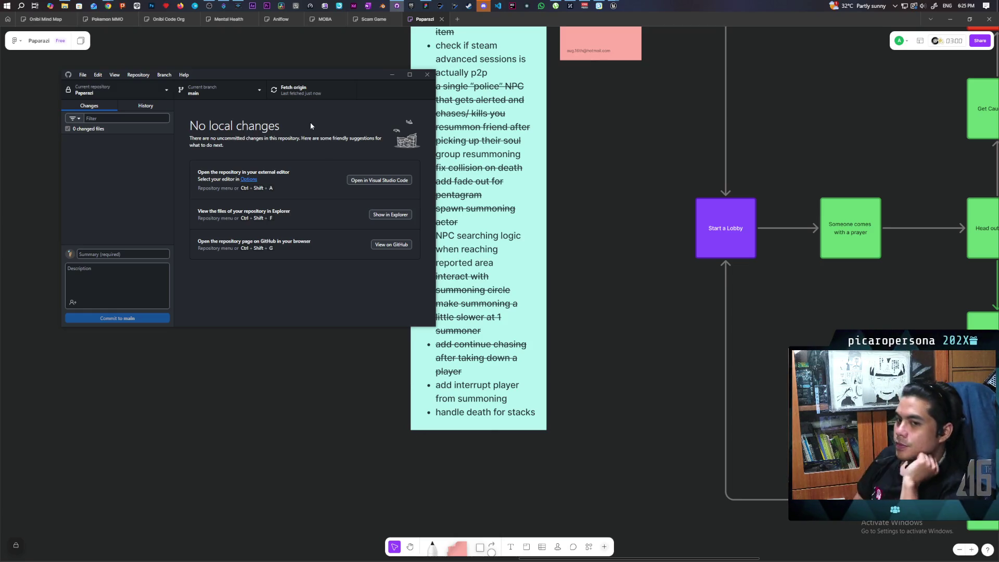
# Step: Once the push to origin finishes, bring the FigJam to-do board back to the front
pyautogui.click(625, 375)
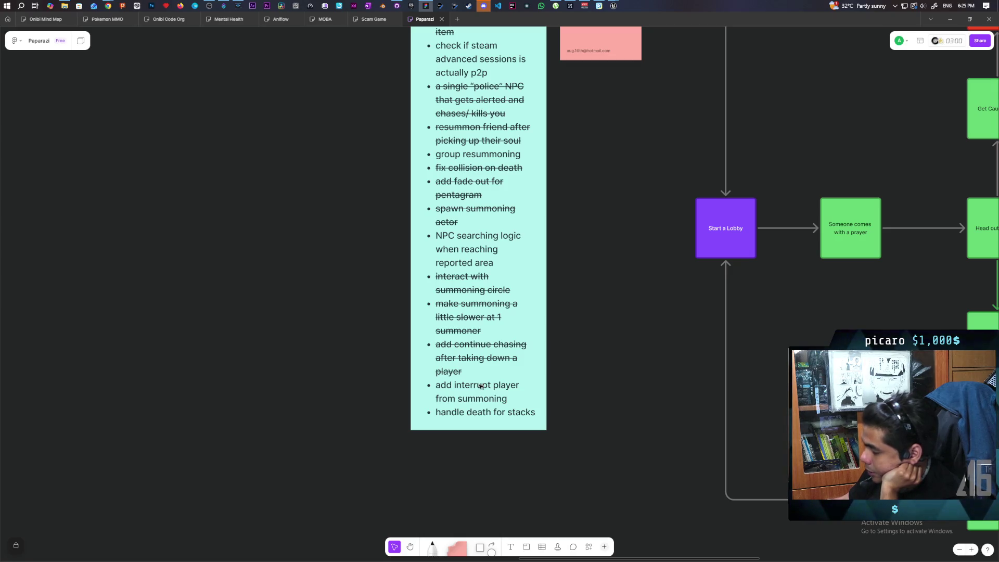
# Step: Strike through the 'add interrupt player from summoning' item to mark it done
pyautogui.tripleClick(481, 386)
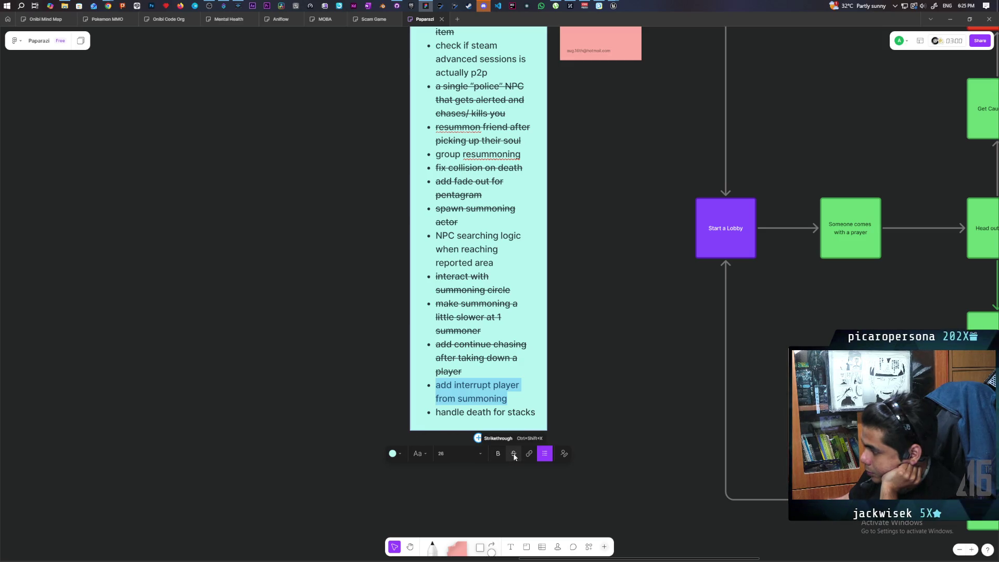
pyautogui.click(514, 456)
pyautogui.click(593, 385)
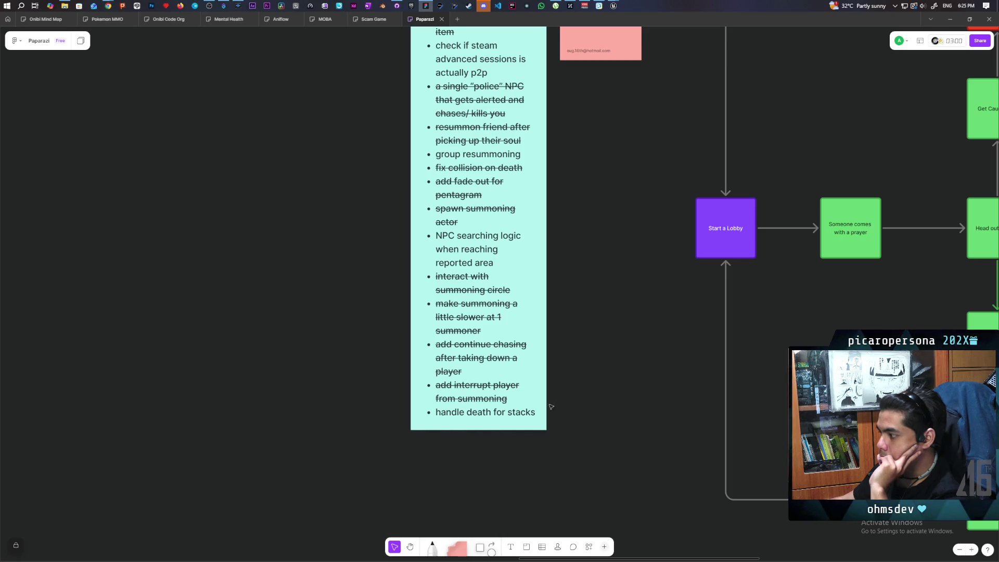
pyautogui.click(536, 412)
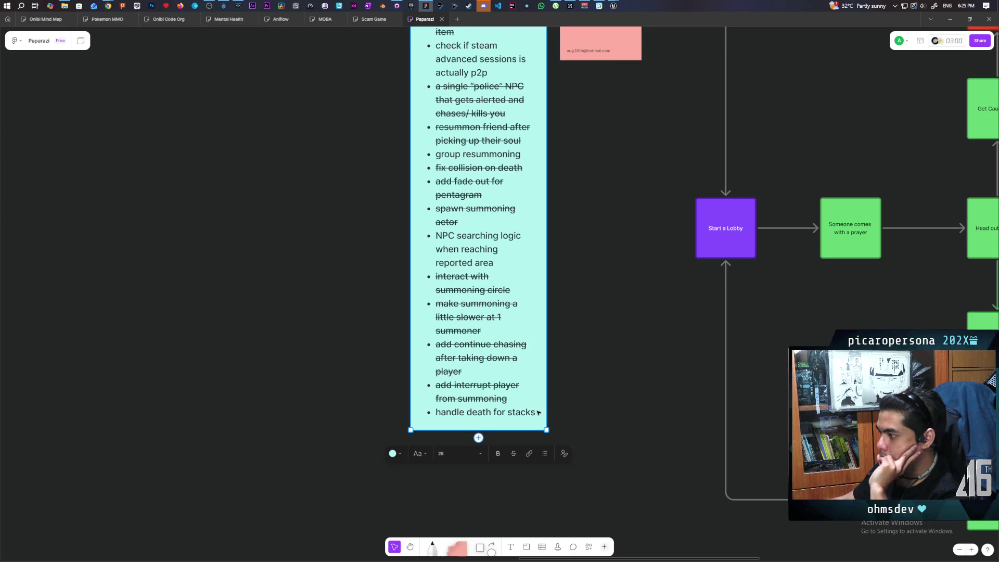
# Step: Add 'rotate player towards center when summoning' as a new item below 'handle death for stacks'
pyautogui.doubleClick(538, 413)
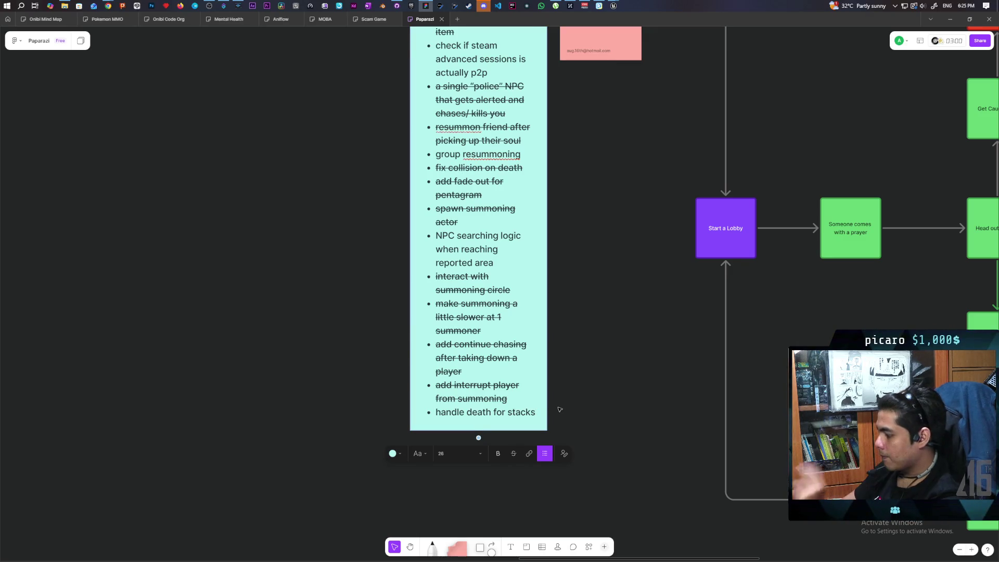
pyautogui.press('Return')
pyautogui.write('rotate ')
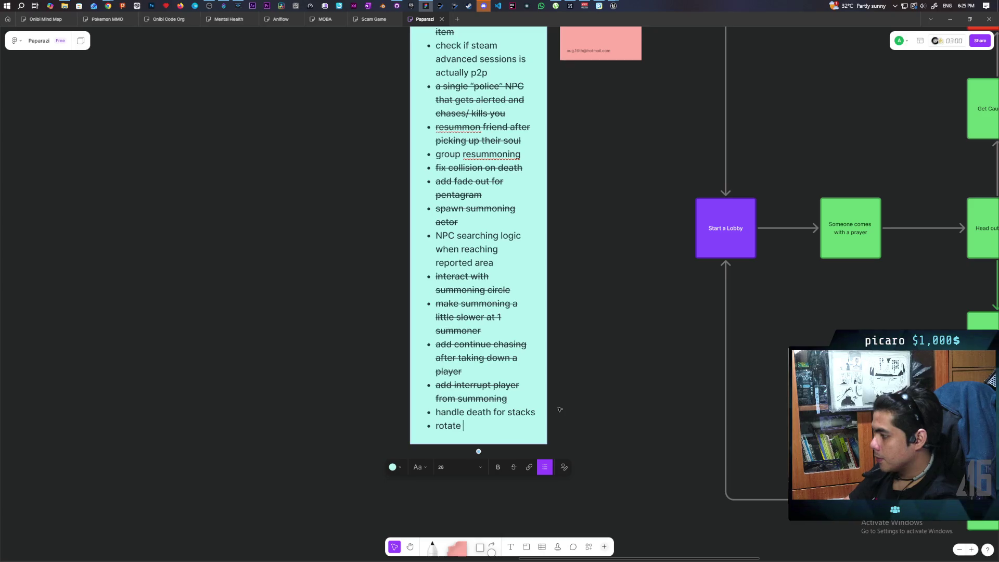
pyautogui.write('player towa')
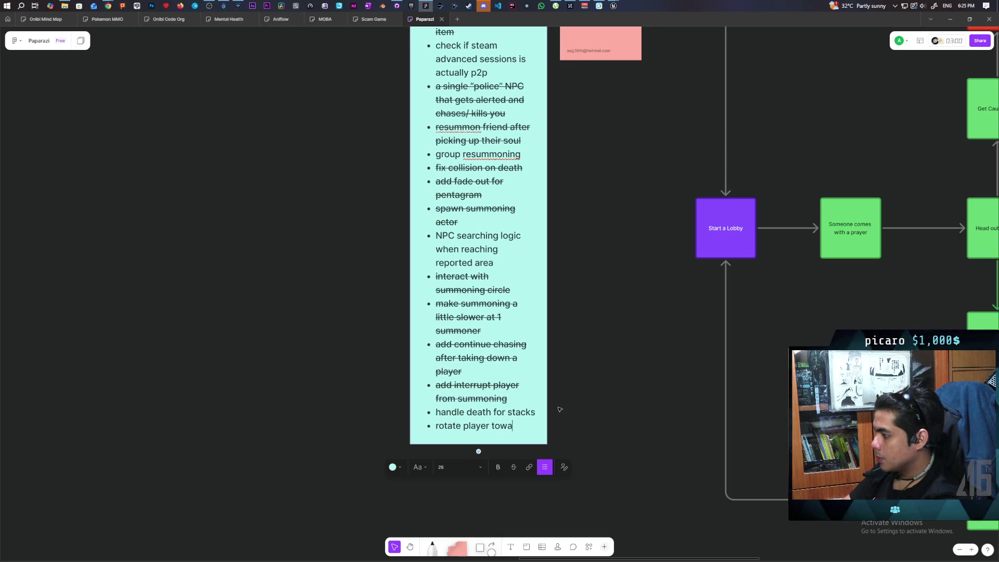
pyautogui.write('rds c')
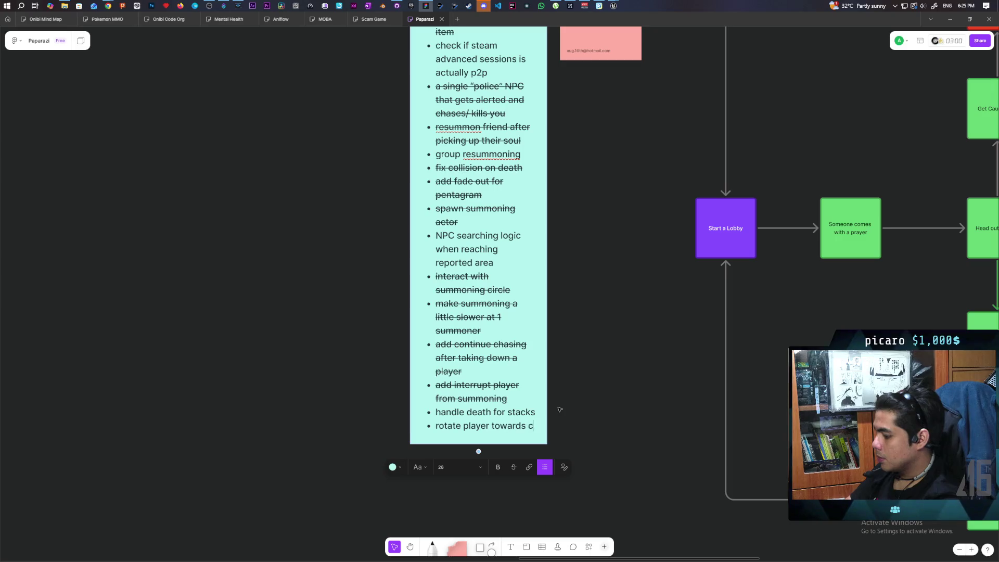
pyautogui.write('enter')
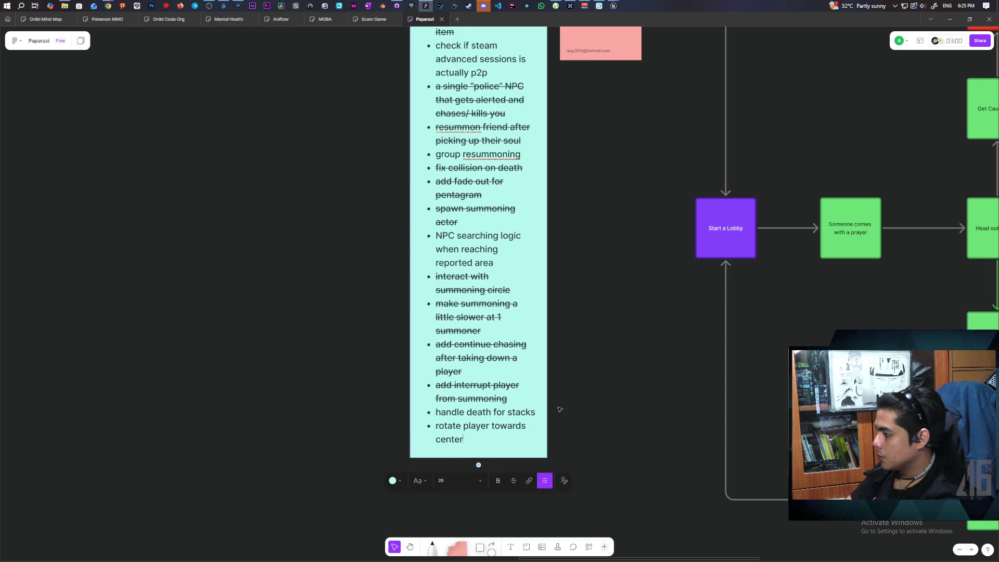
pyautogui.write(' when sum')
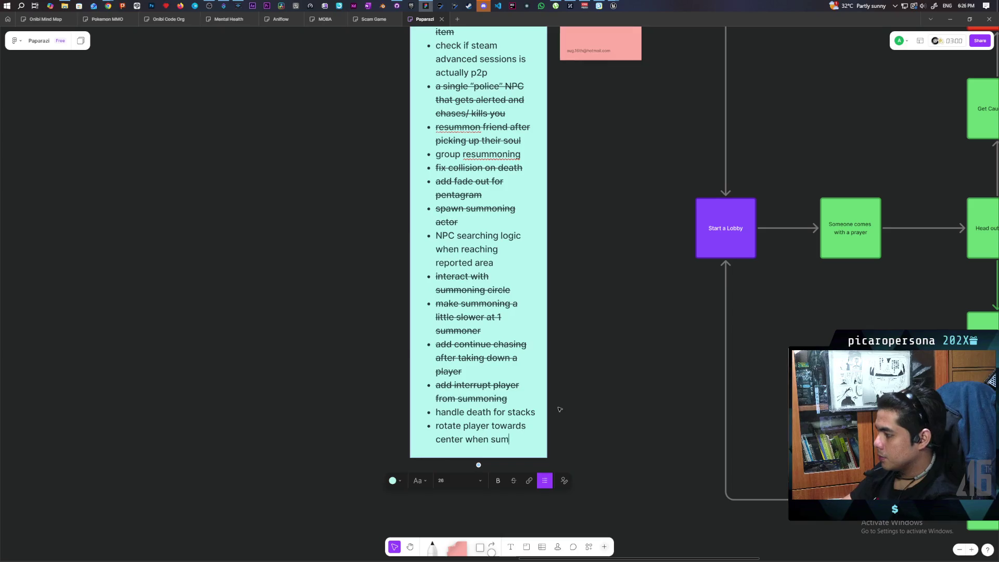
pyautogui.write('moning')
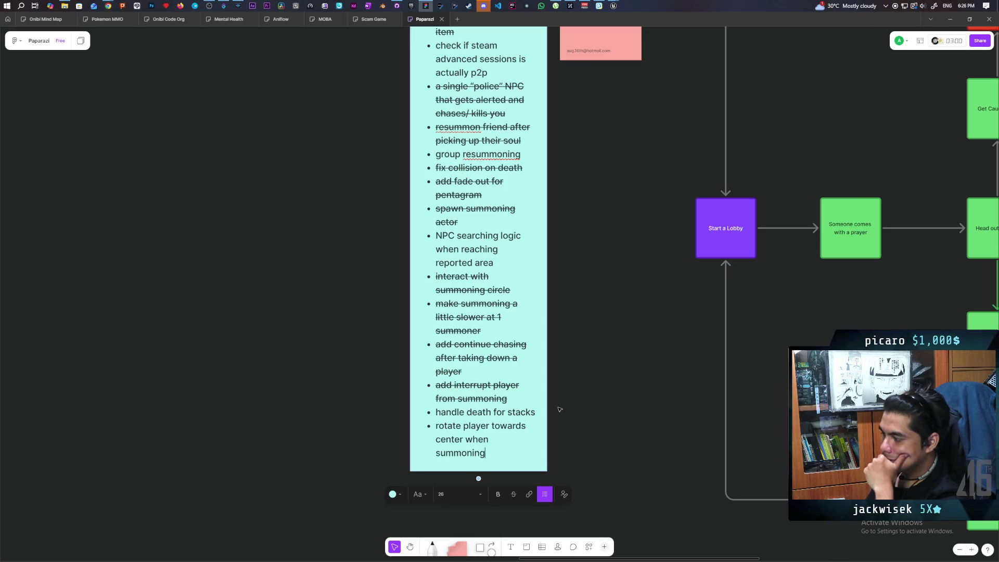
pyautogui.press('Up')
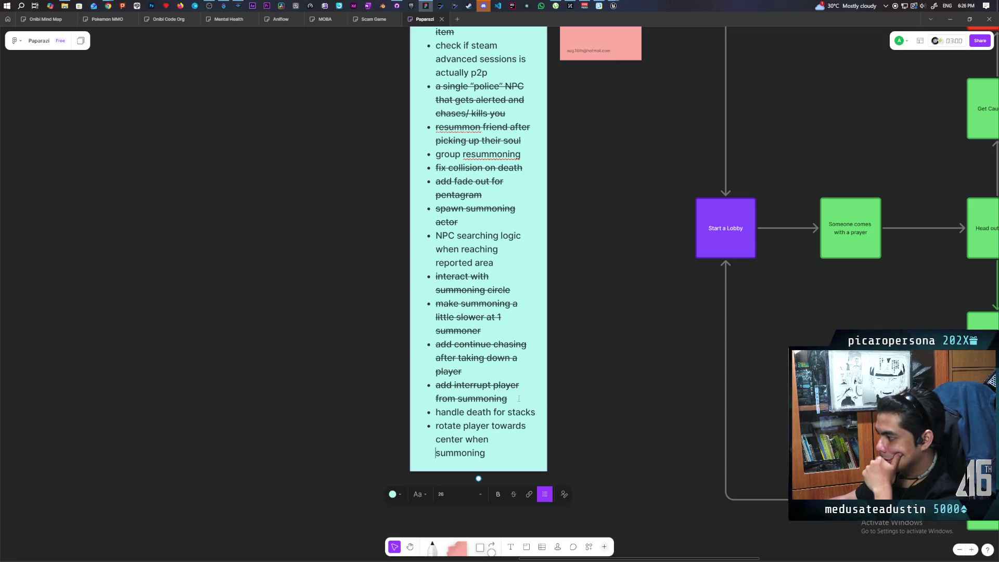
pyautogui.press('Escape')
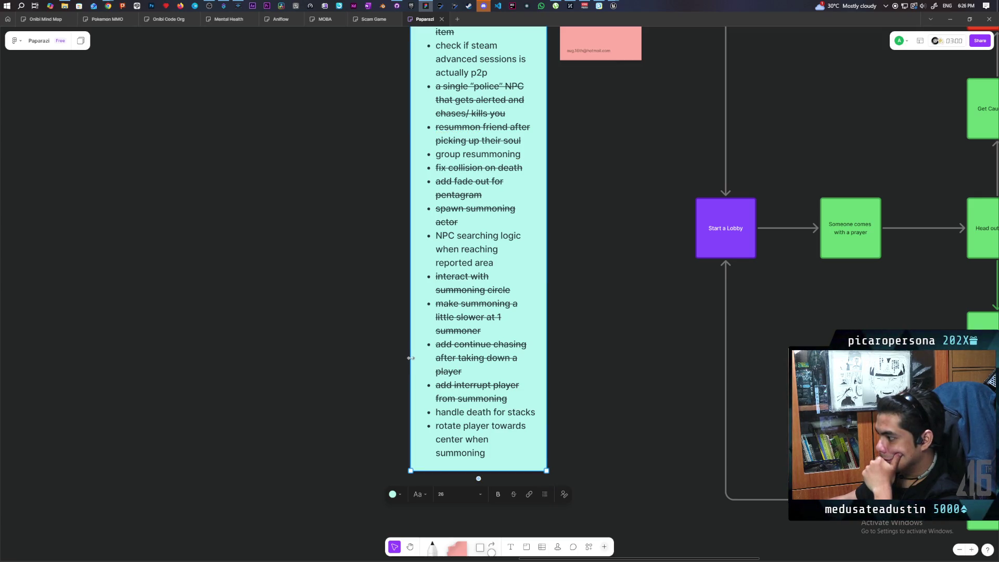
pyautogui.moveTo(400, 358); pyautogui.dragTo(390, 356)
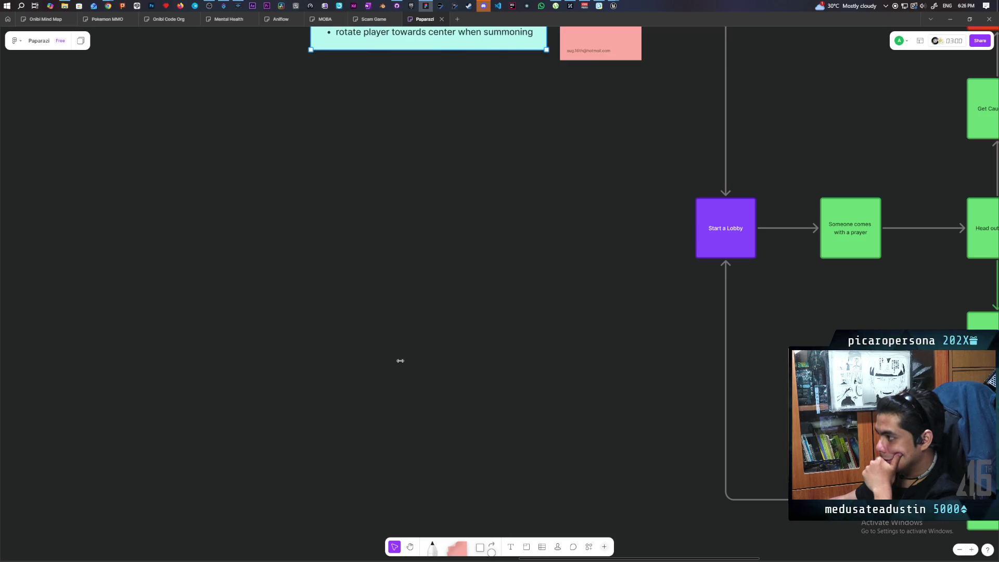
pyautogui.hotkey('ctrl', 'z')
pyautogui.click(488, 454)
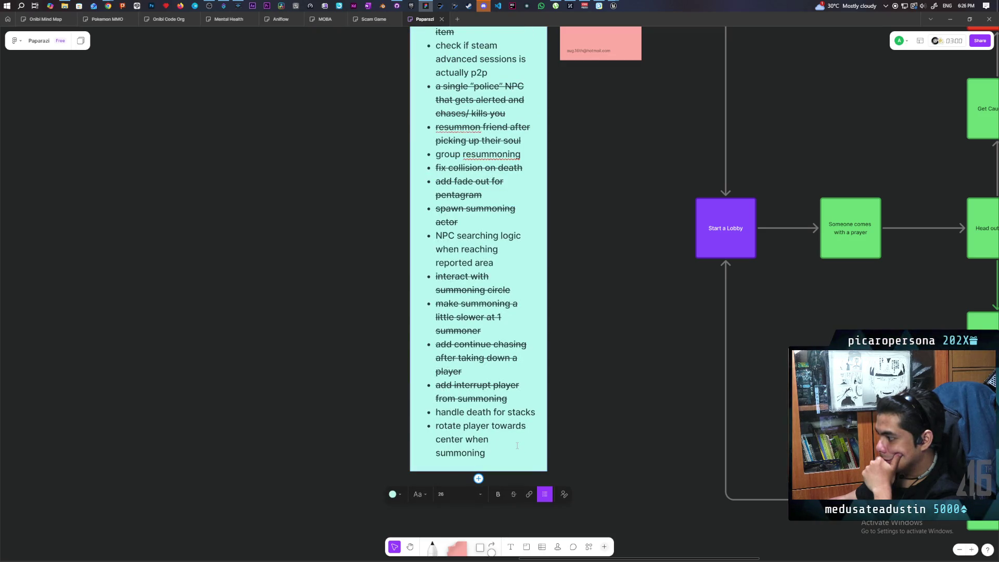
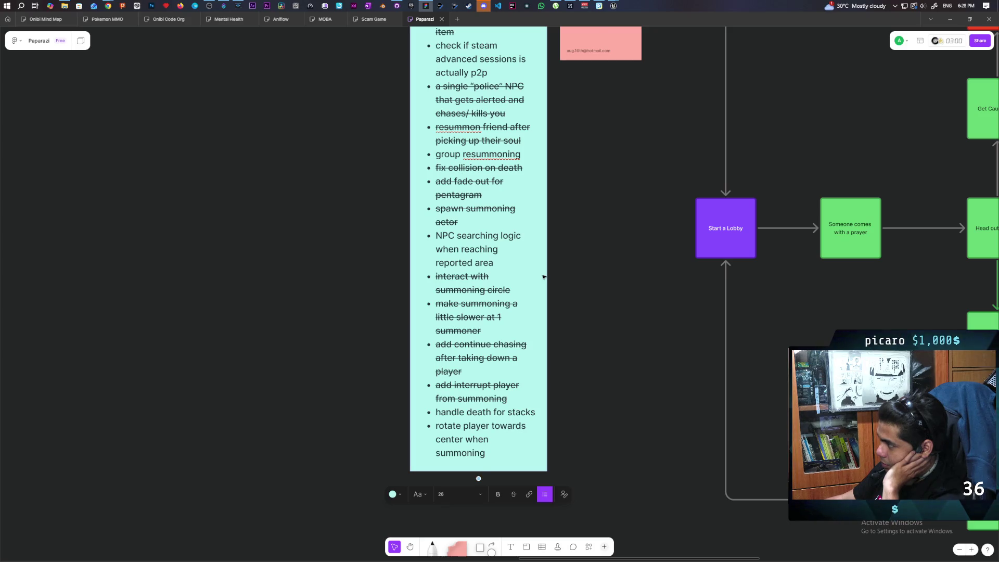
# Step: Bring the Unreal Editor window showing the Paparazi Demo level in front of Whimsical
pyautogui.moveTo(613, 6)
pyautogui.click(580, 46)
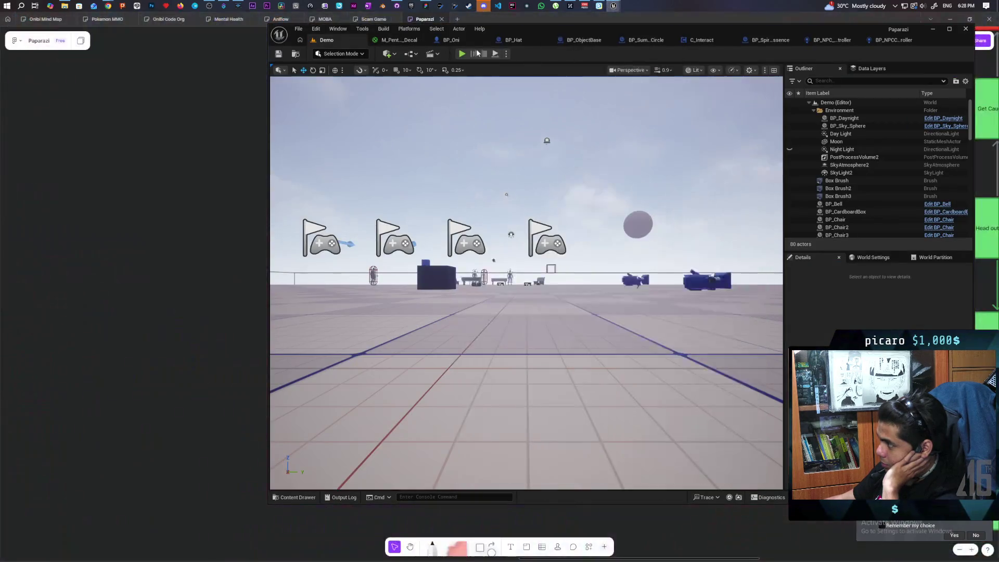
# Step: Start a multiplayer play-test and walk the main player past the platform and white NPC
pyautogui.click(462, 54)
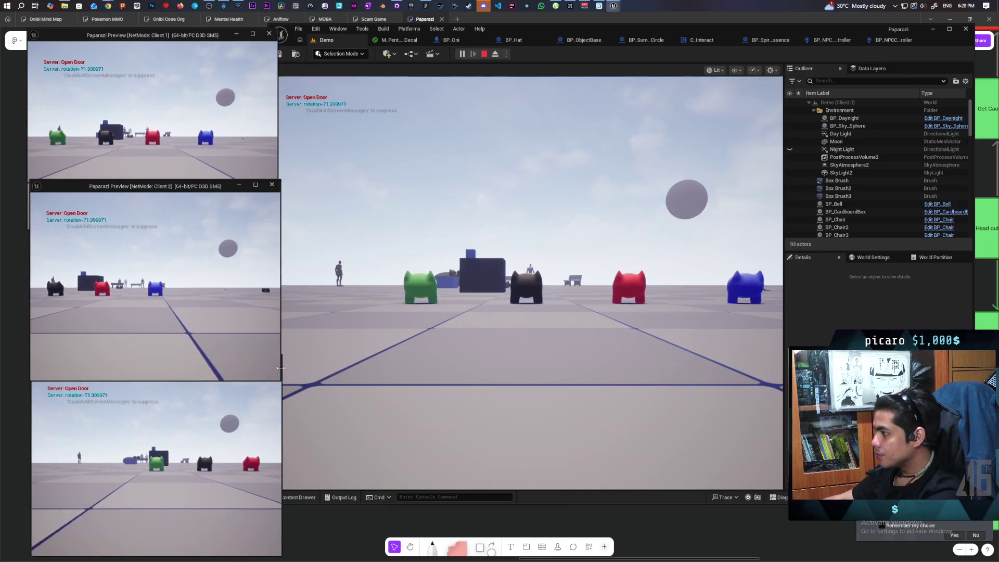
pyautogui.click(531, 281)
pyautogui.press('w')
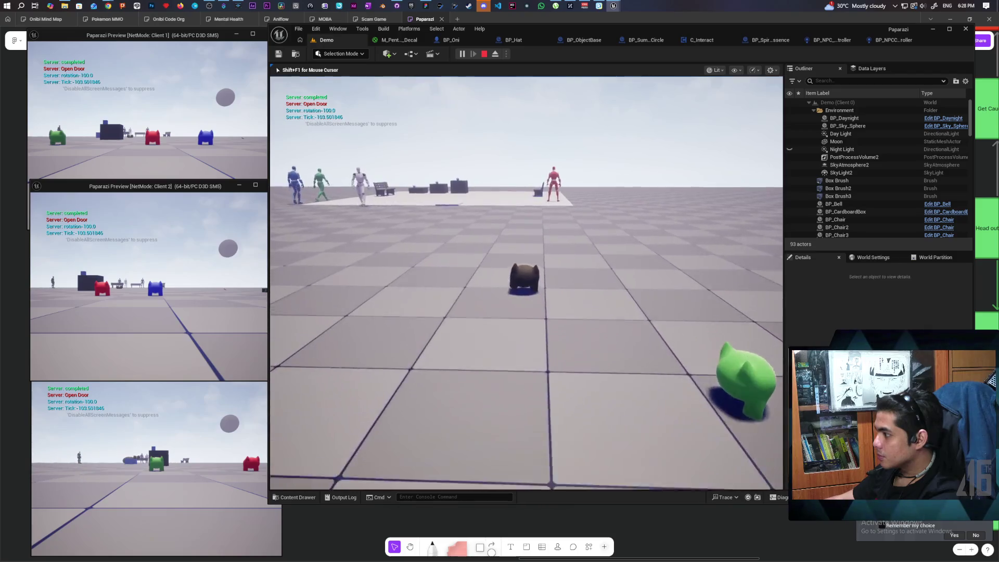
pyautogui.press('w')
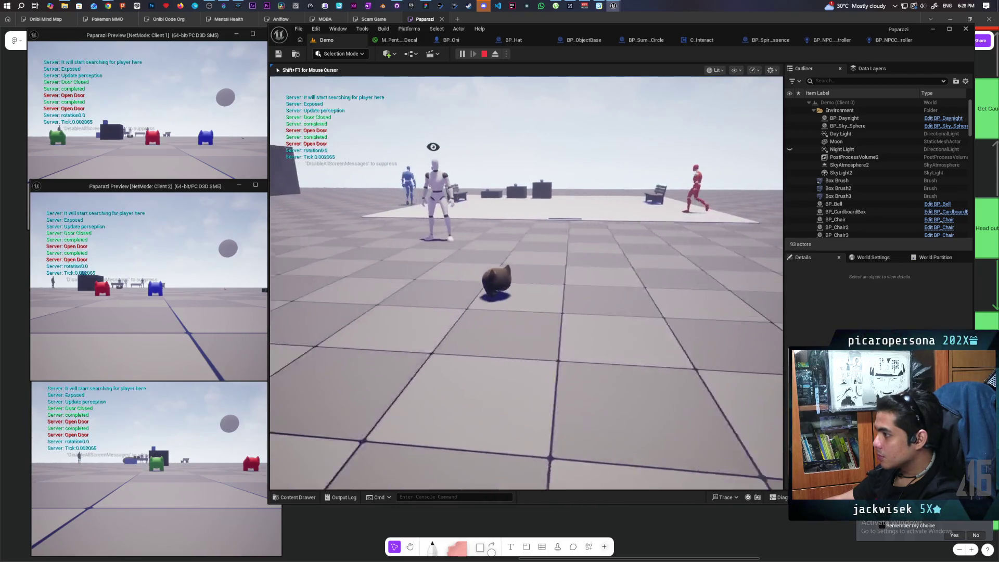
pyautogui.press('w')
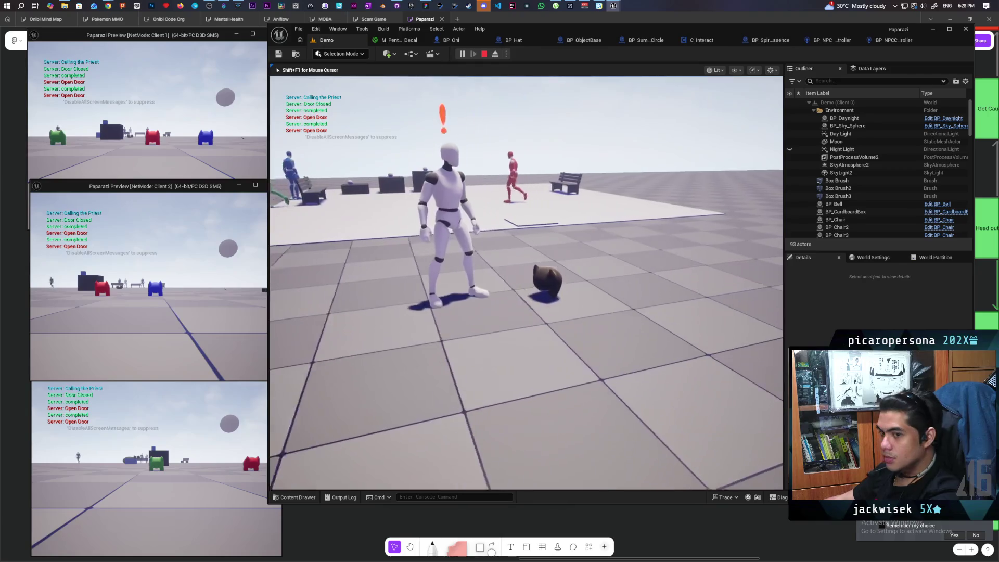
pyautogui.press('w')
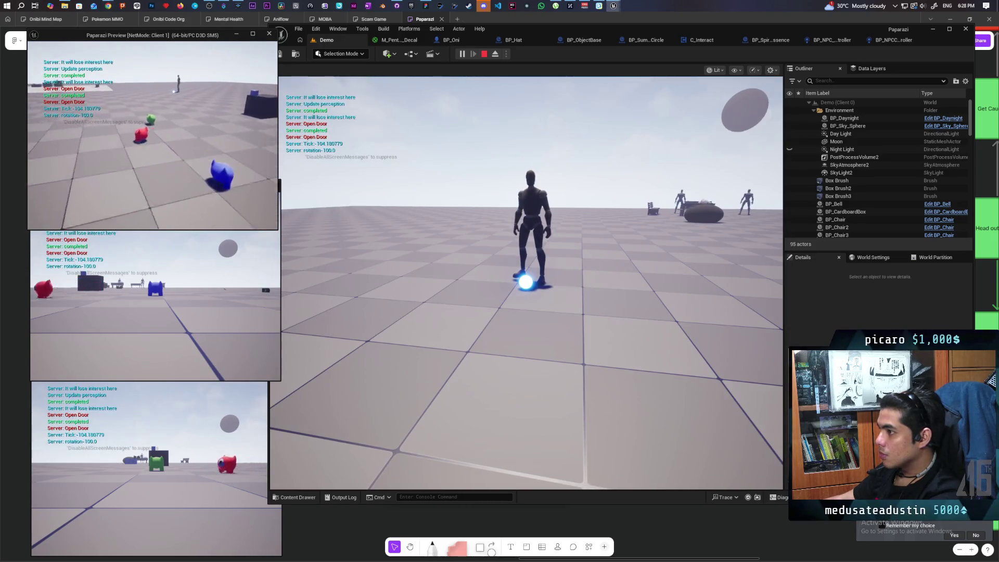
pyautogui.press('w')
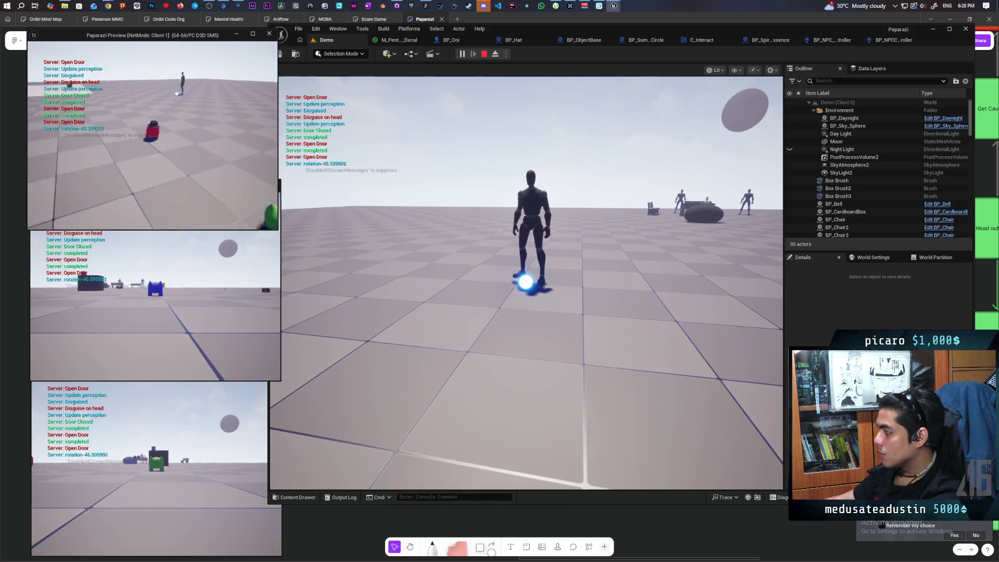
# Step: Move the red disguised player around the mannequin, the spirit and the dropped hat
pyautogui.press('w')
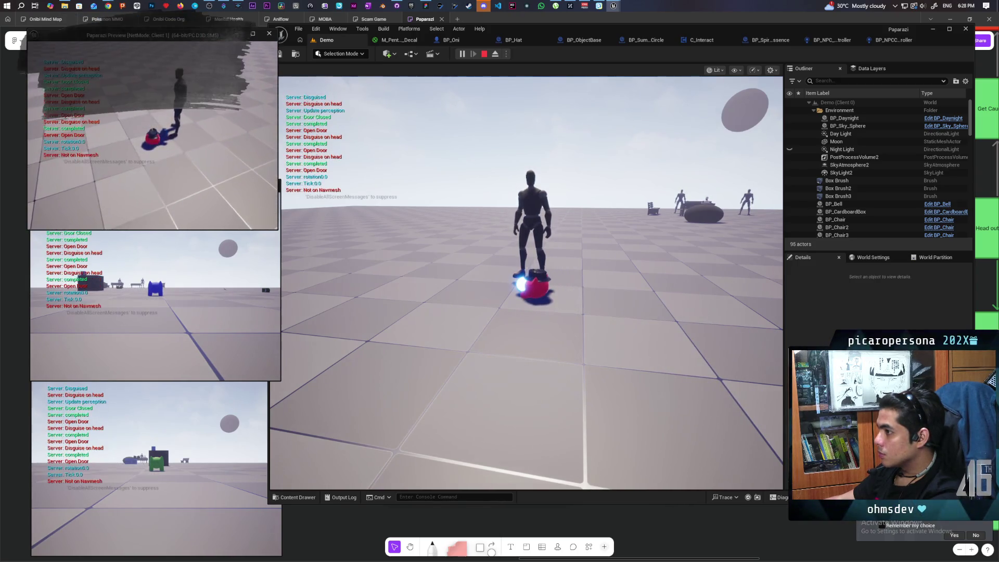
pyautogui.press('d')
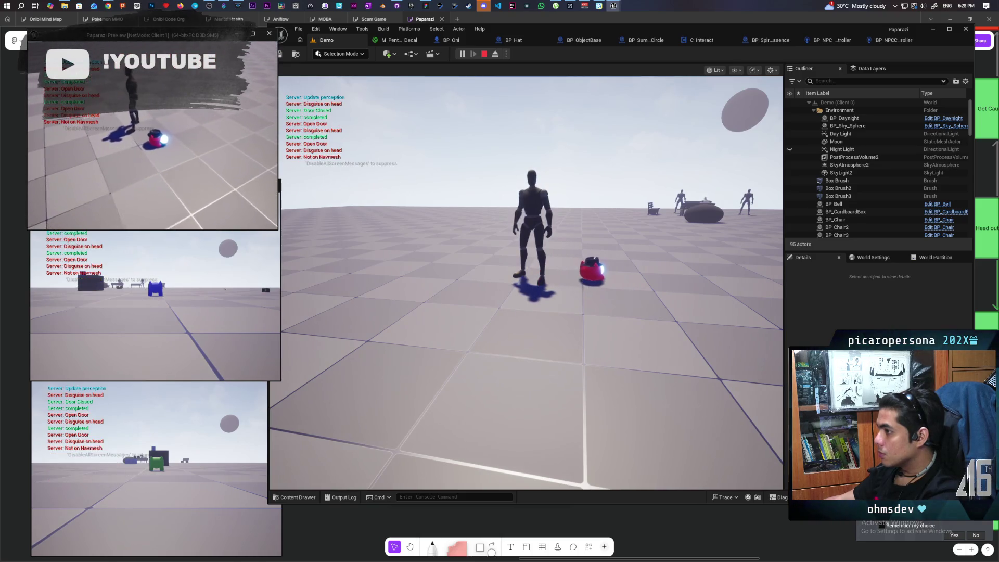
pyautogui.press('w')
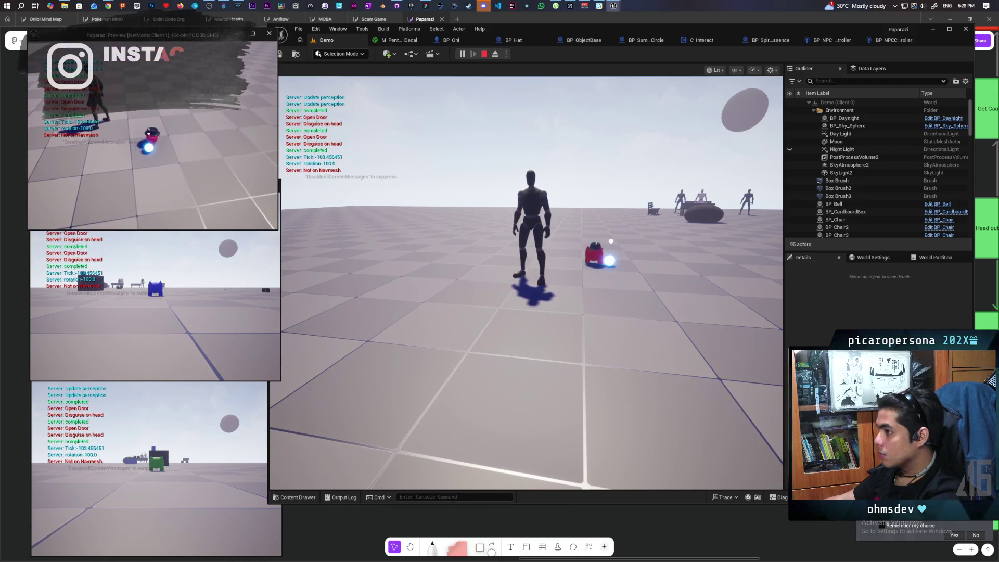
pyautogui.press('d')
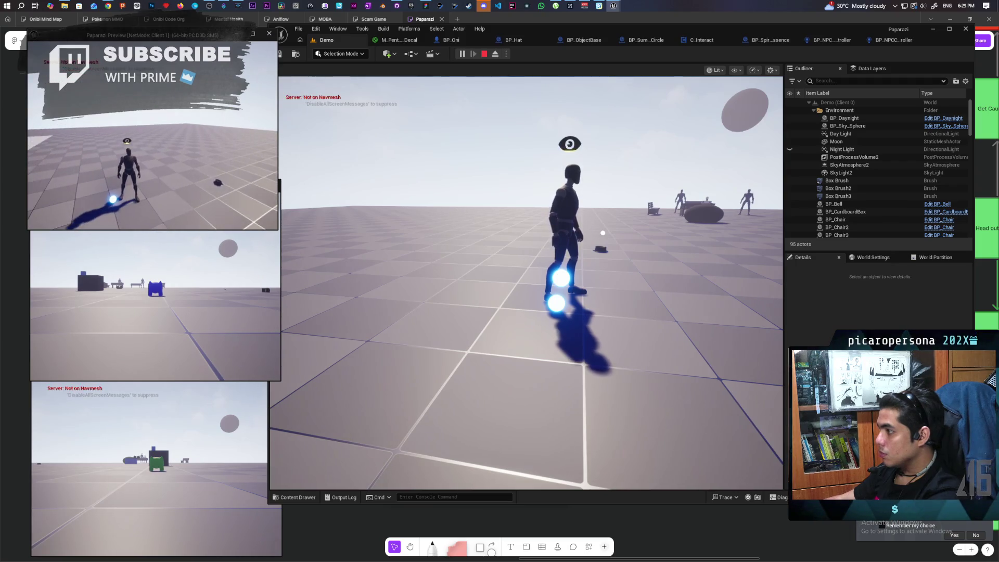
pyautogui.click(36, 239)
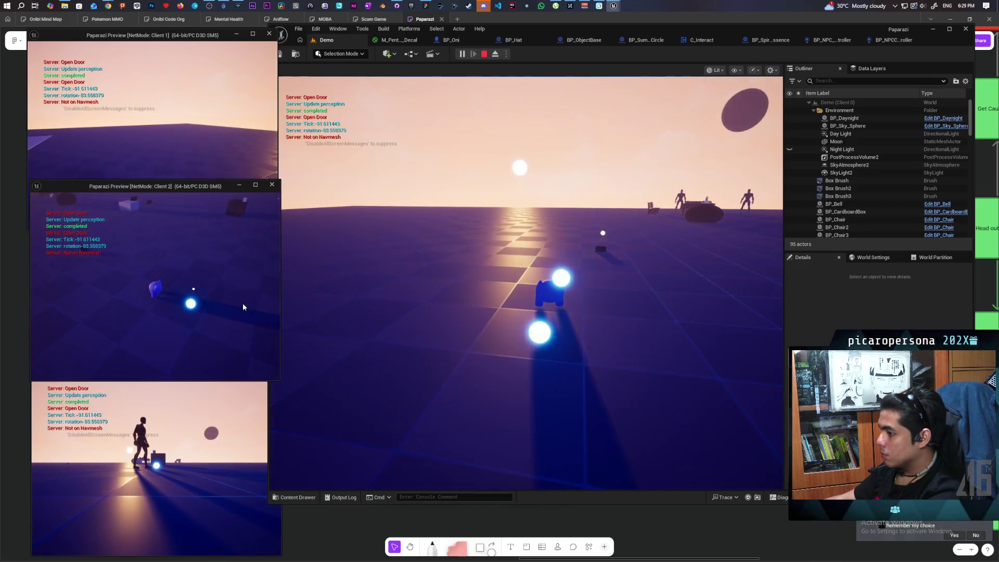
# Step: Try the Client 3 and Client 2 windows, then stop the play-in-editor session
pyautogui.click(175, 445)
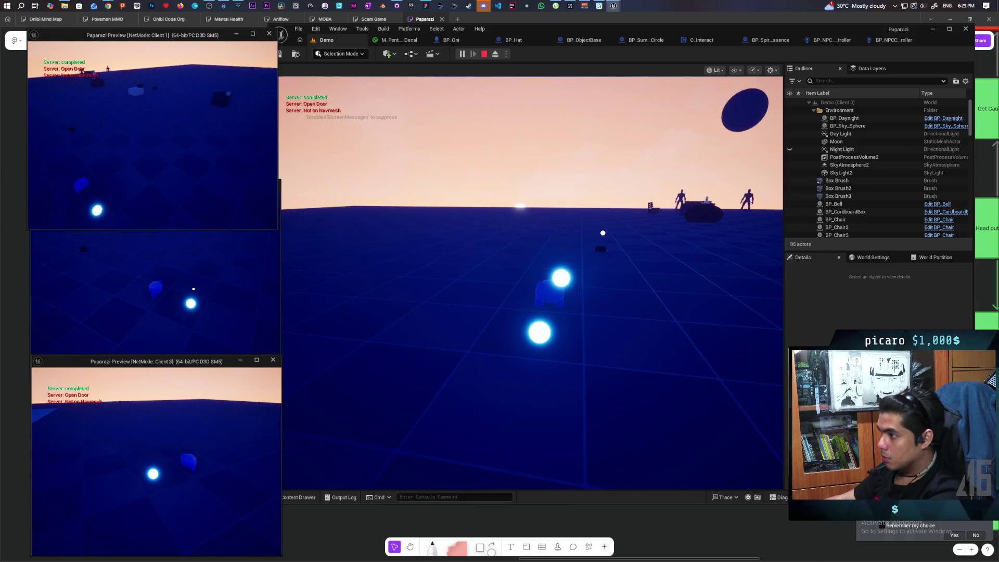
pyautogui.click(277, 257)
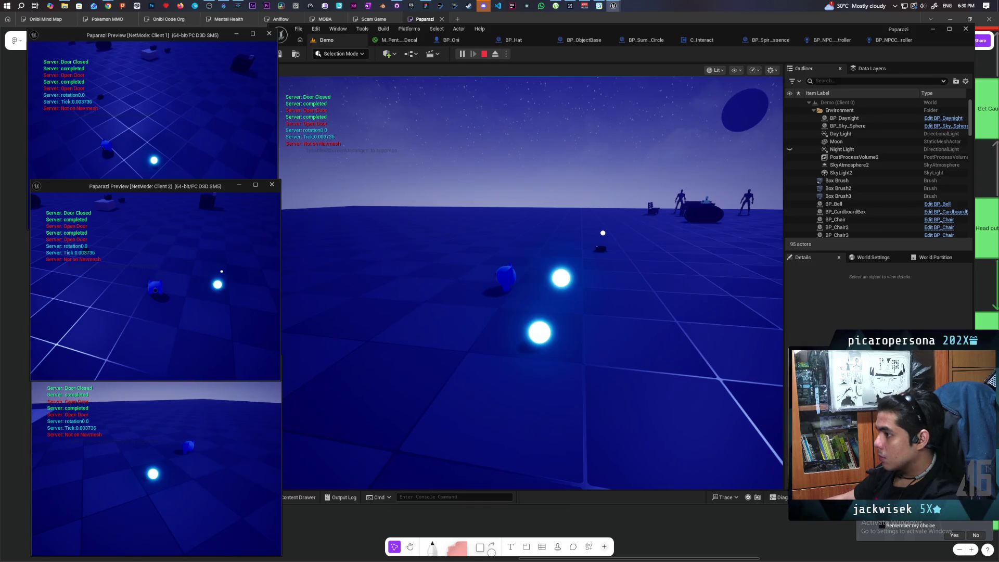
pyautogui.press('Escape')
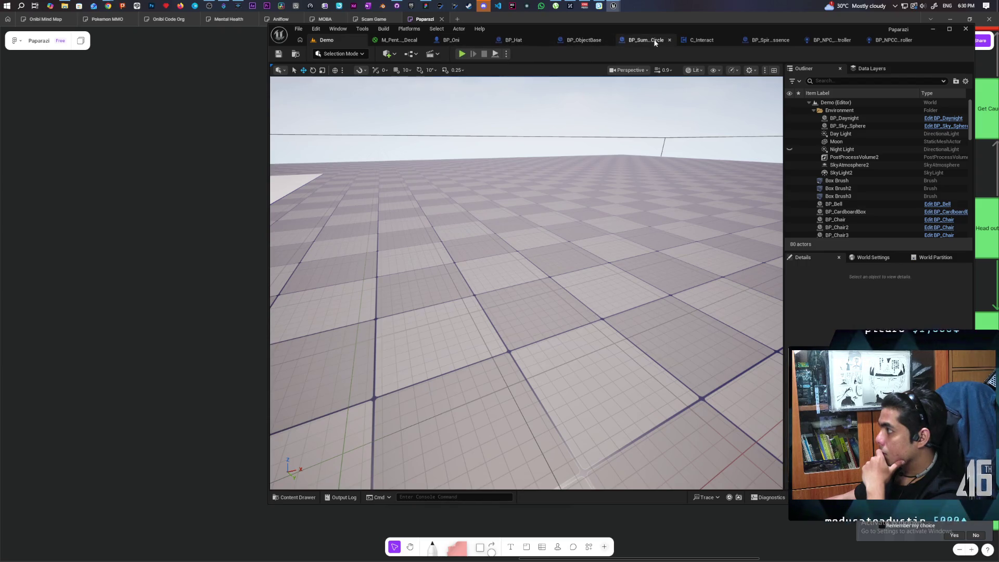
# Step: In BP_Oni's Kill and Revive graph, move the Self node up beside Call Death's Player pin
pyautogui.click(448, 40)
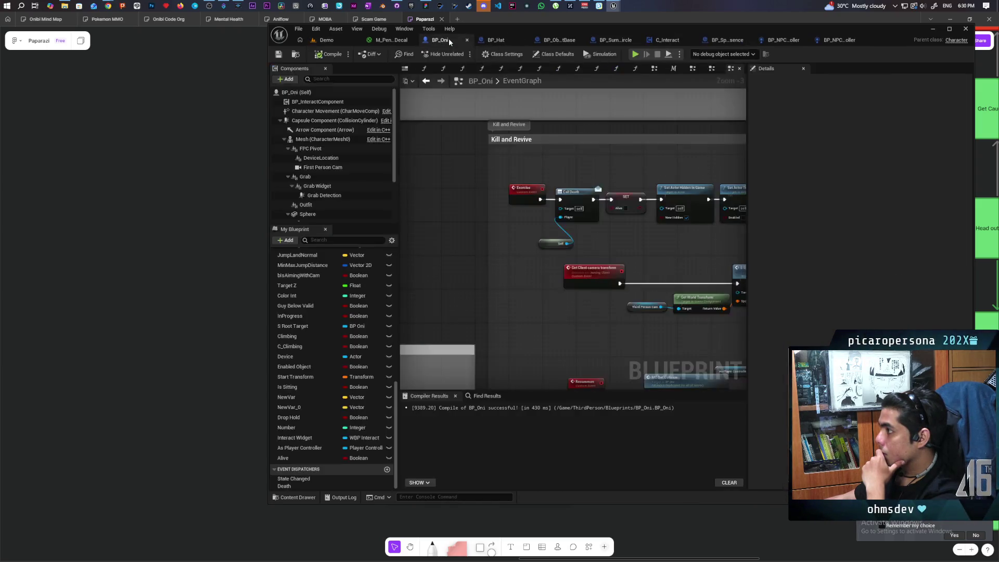
pyautogui.scroll(-3, 512, 239)
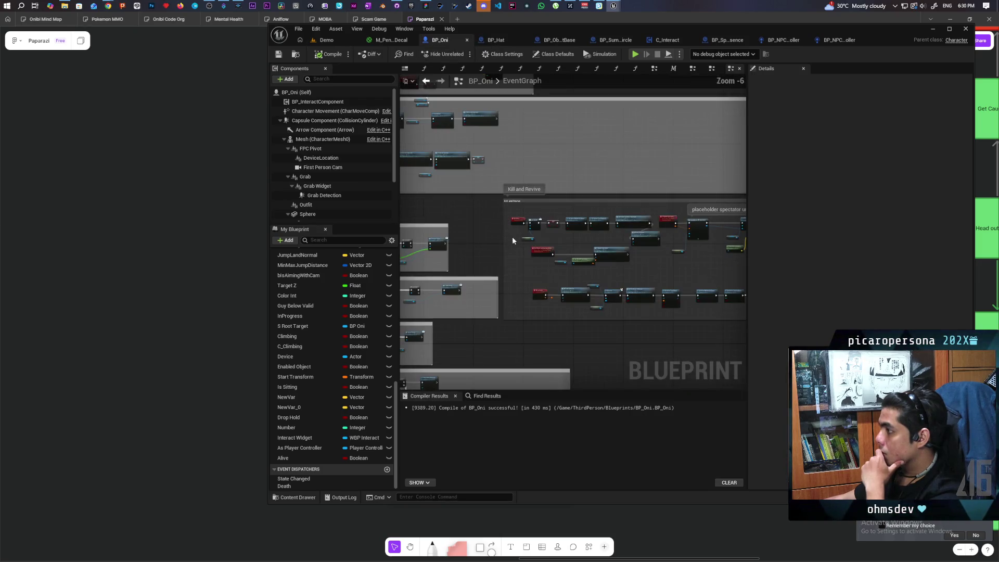
pyautogui.rightClick(599, 243)
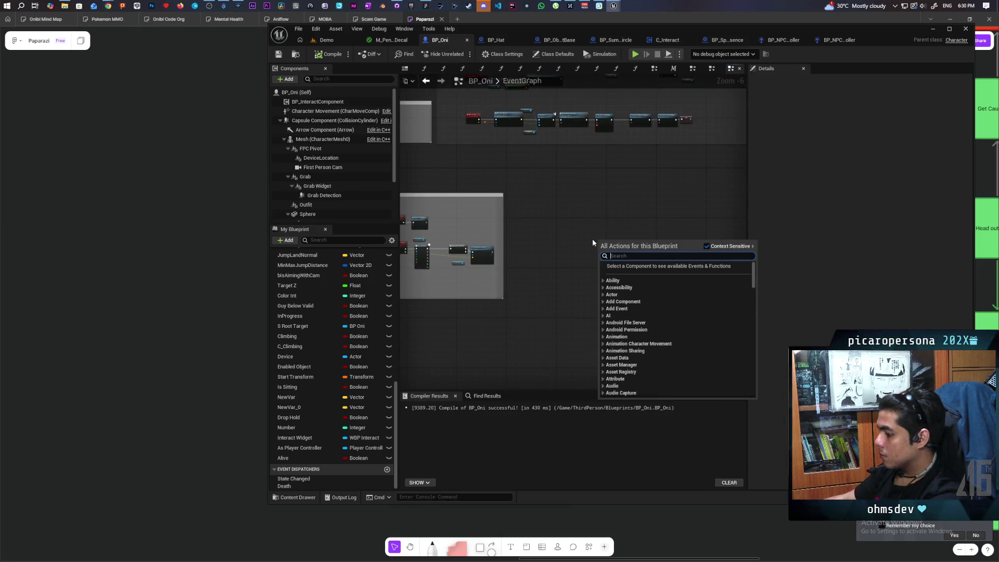
pyautogui.press('Escape')
pyautogui.scroll(-3, 565, 214)
pyautogui.moveTo(590, 257)
pyautogui.mouseDown()
pyautogui.moveTo(610, 274)
pyautogui.moveTo(593, 258)
pyautogui.moveTo(519, 255)
pyautogui.mouseUp()
pyautogui.scroll(-1, 519, 255)
pyautogui.scroll(6, 515, 258)
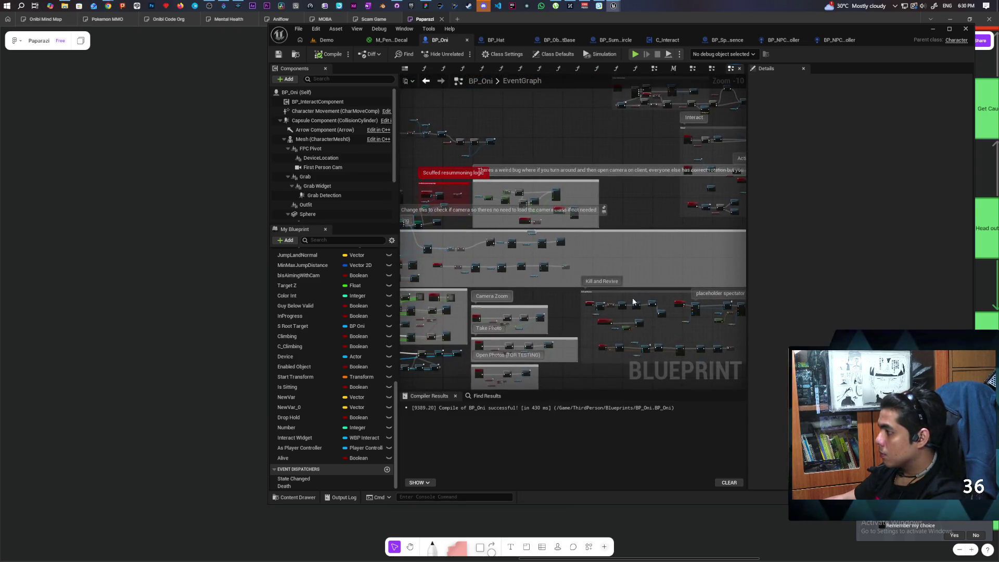
pyautogui.scroll(2, 610, 312)
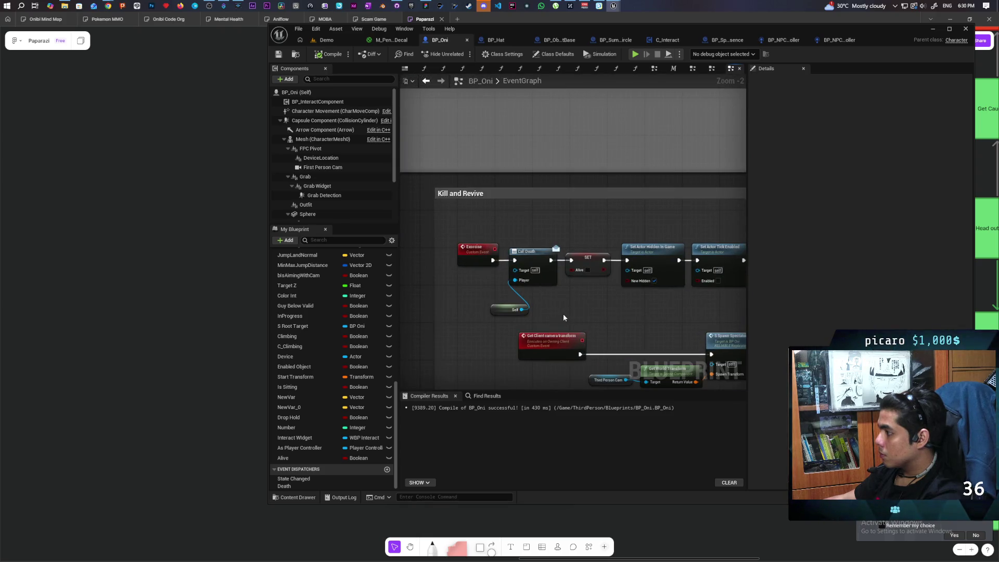
pyautogui.moveTo(488, 323); pyautogui.dragTo(535, 276)
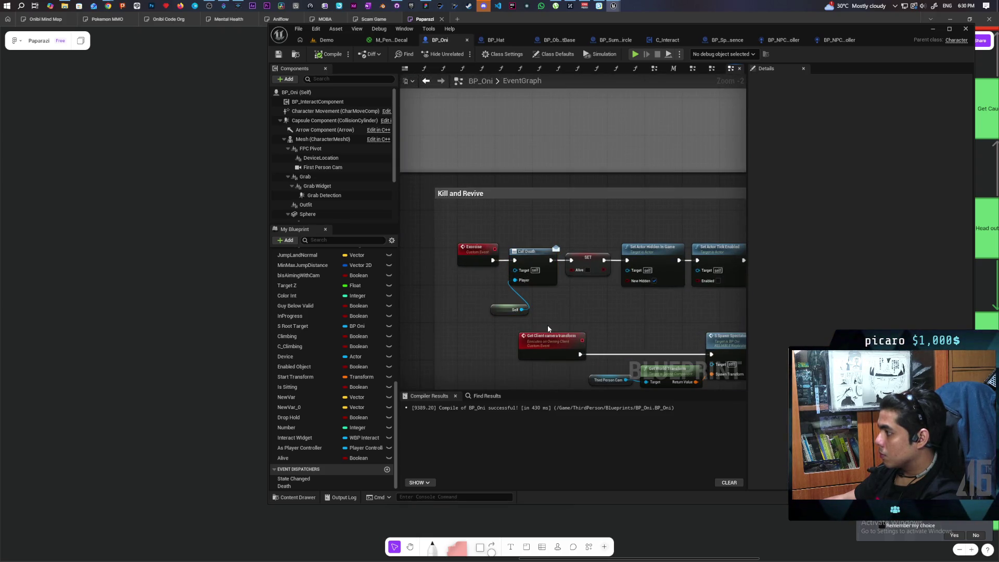
pyautogui.moveTo(480, 308); pyautogui.dragTo(472, 299)
pyautogui.click(516, 317)
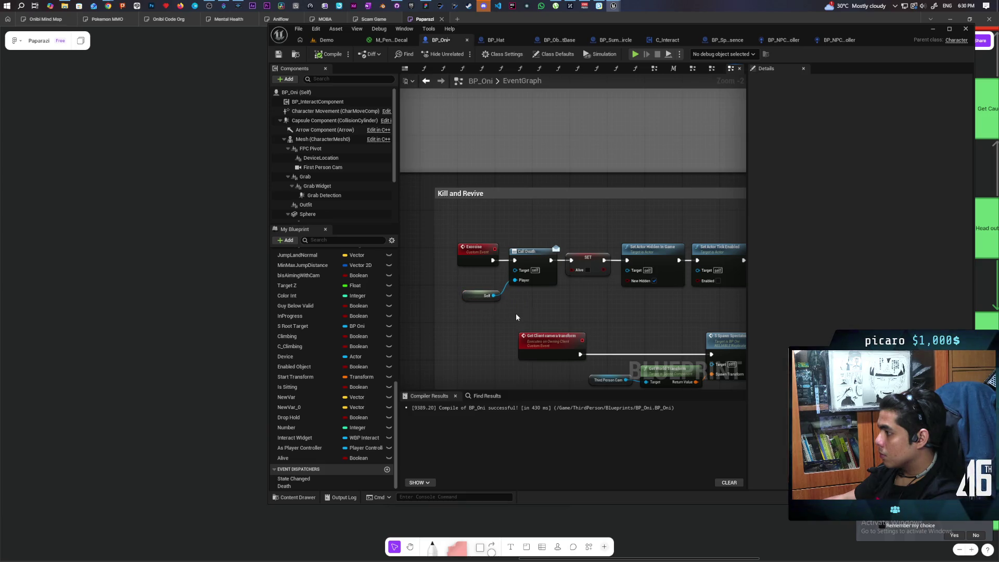
# Step: Open the C_Interact blueprint from the BP_InteractComponent component
pyautogui.moveTo(645, 312)
pyautogui.mouseDown()
pyautogui.moveTo(550, 317)
pyautogui.moveTo(651, 296)
pyautogui.mouseUp()
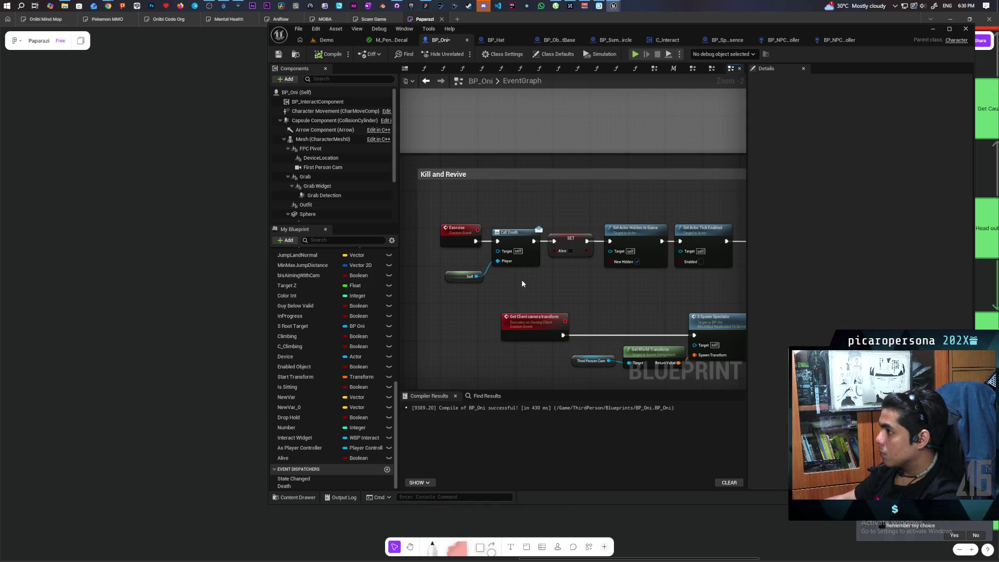
pyautogui.rightClick(311, 103)
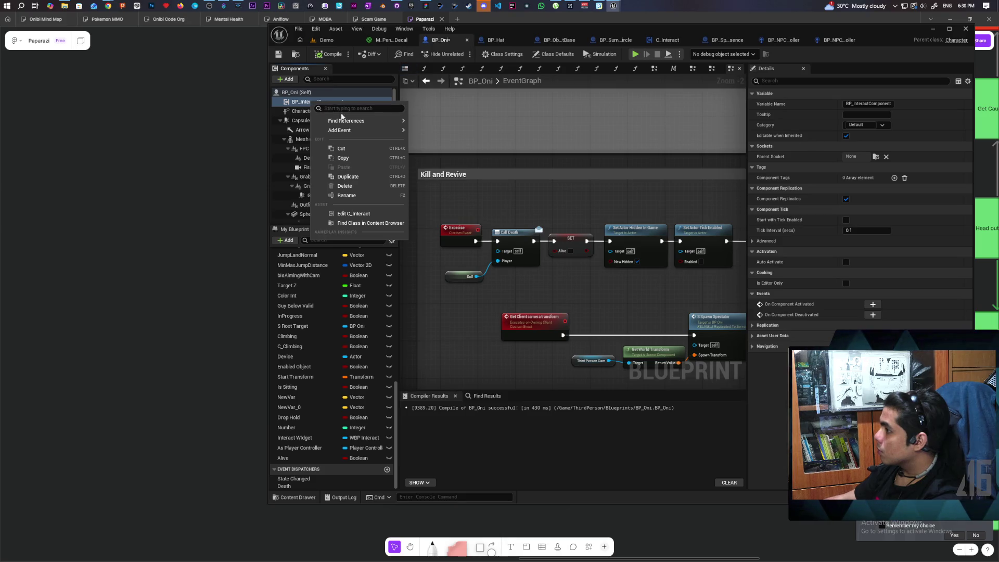
pyautogui.click(372, 213)
# Step: Add a new C_Interact function named Release all Items
pyautogui.scroll(-3, 523, 265)
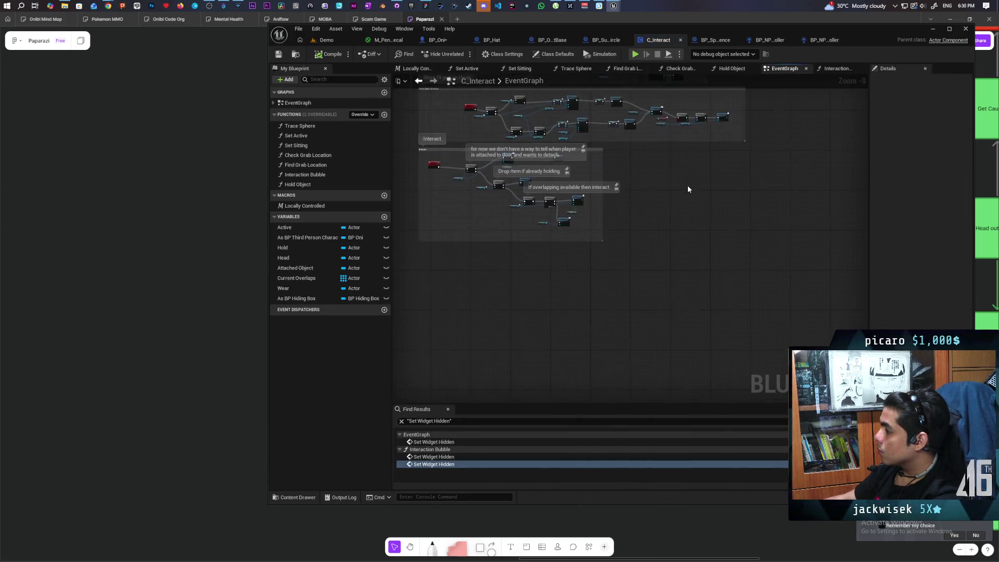
pyautogui.scroll(6, 573, 277)
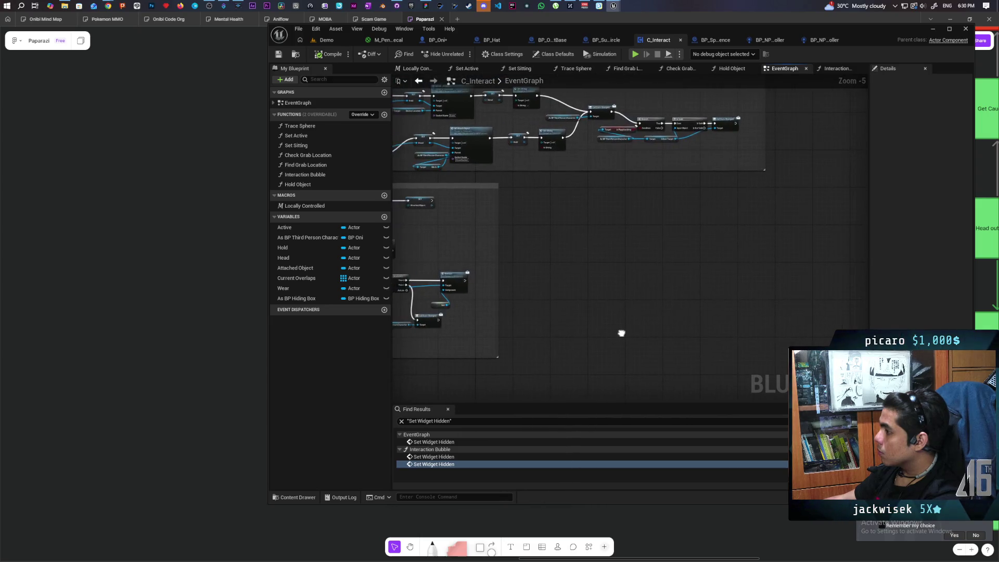
pyautogui.moveTo(588, 302)
pyautogui.mouseDown()
pyautogui.moveTo(574, 319)
pyautogui.moveTo(569, 314)
pyautogui.mouseUp()
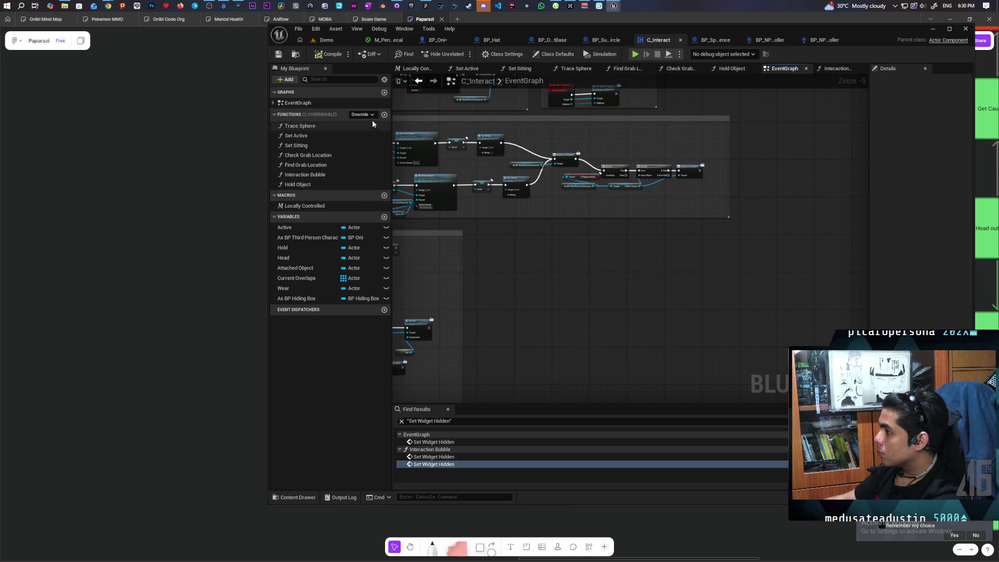
pyautogui.click(384, 115)
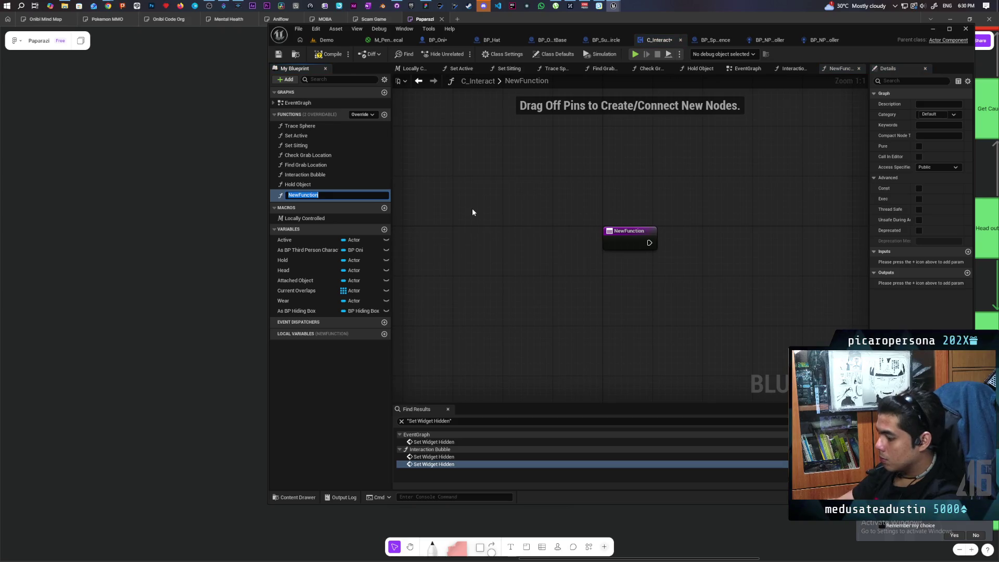
pyautogui.write('Release all I')
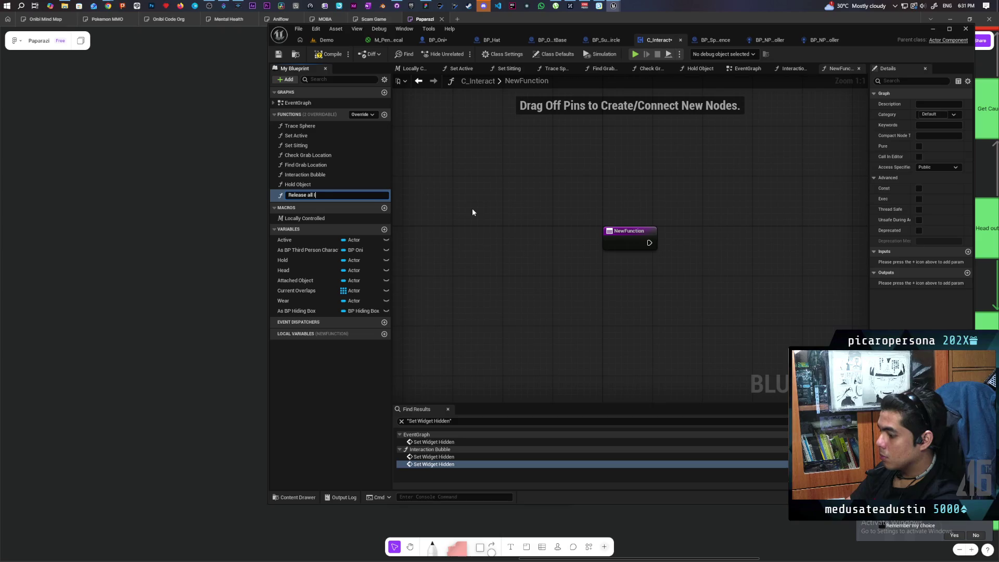
pyautogui.write('tems')
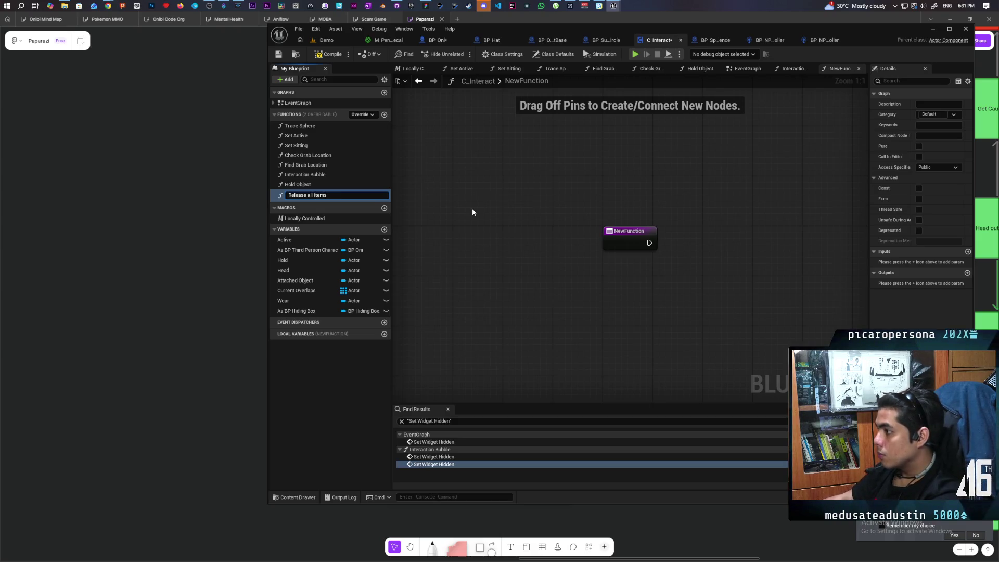
pyautogui.press('Return')
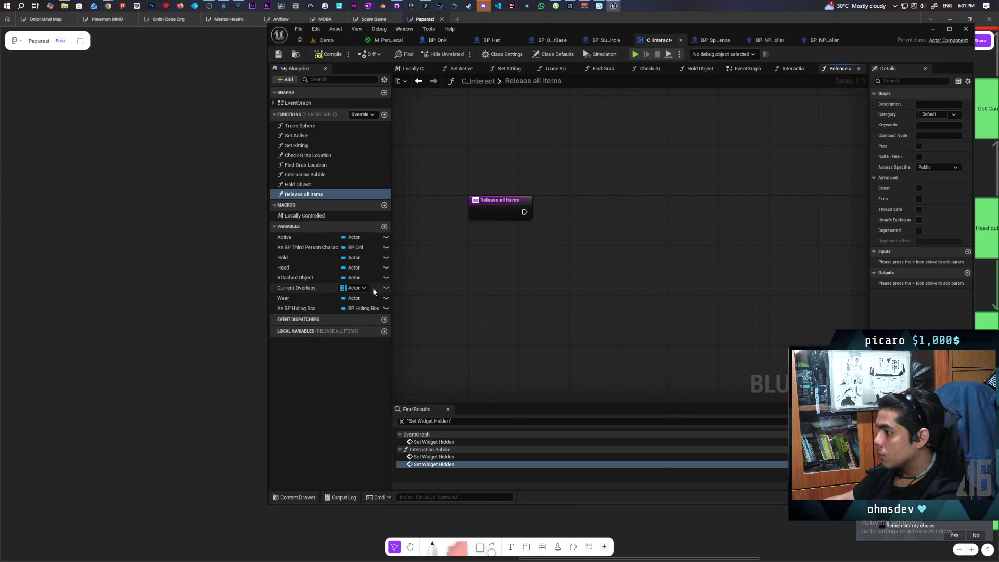
# Step: Place Hold and Head getters and a Sequence node after the function entry
pyautogui.moveTo(304, 259); pyautogui.dragTo(551, 236)
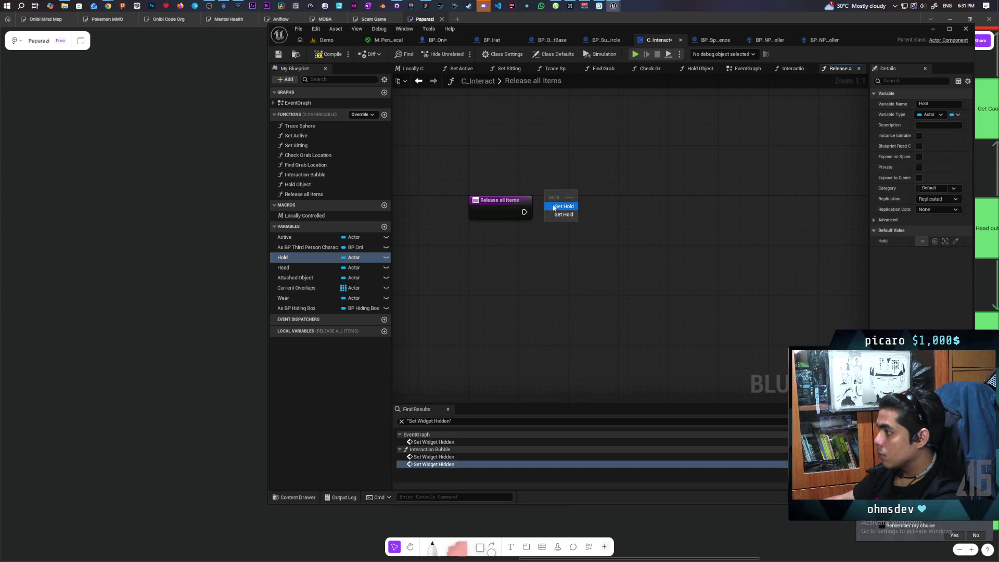
pyautogui.click(554, 207)
pyautogui.moveTo(284, 270)
pyautogui.mouseDown()
pyautogui.moveTo(582, 250)
pyautogui.moveTo(543, 250)
pyautogui.mouseUp()
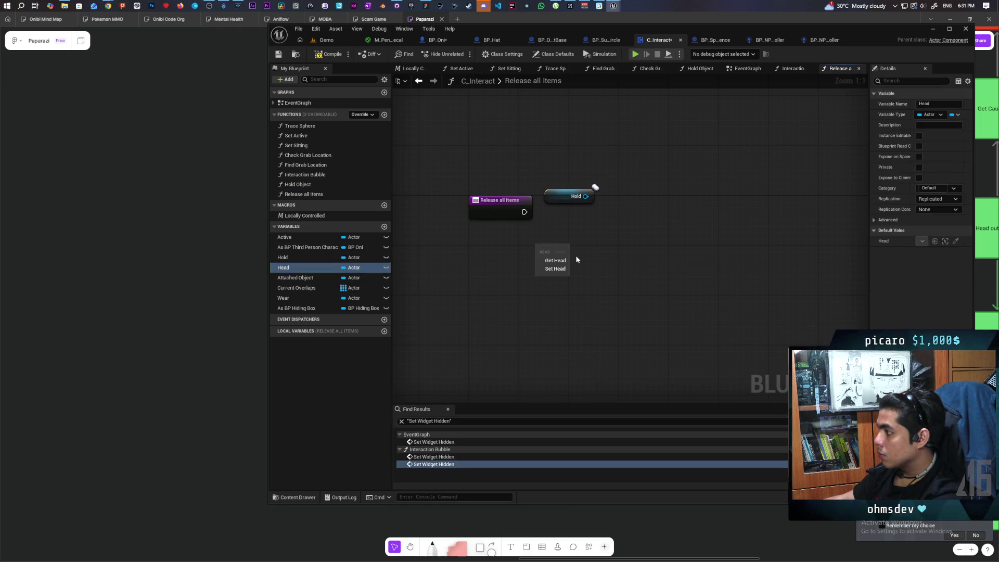
pyautogui.click(551, 259)
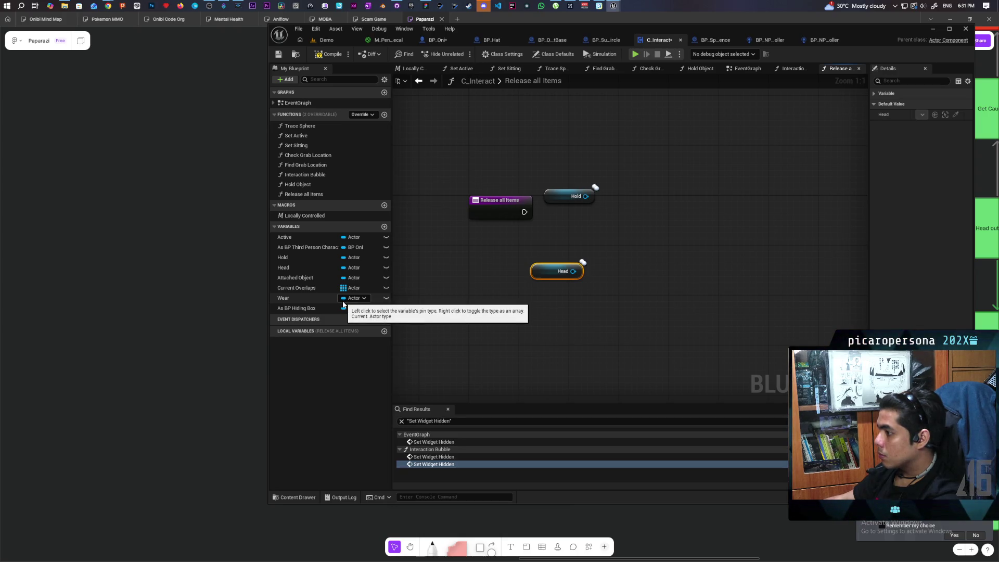
pyautogui.moveTo(557, 197); pyautogui.dragTo(557, 172)
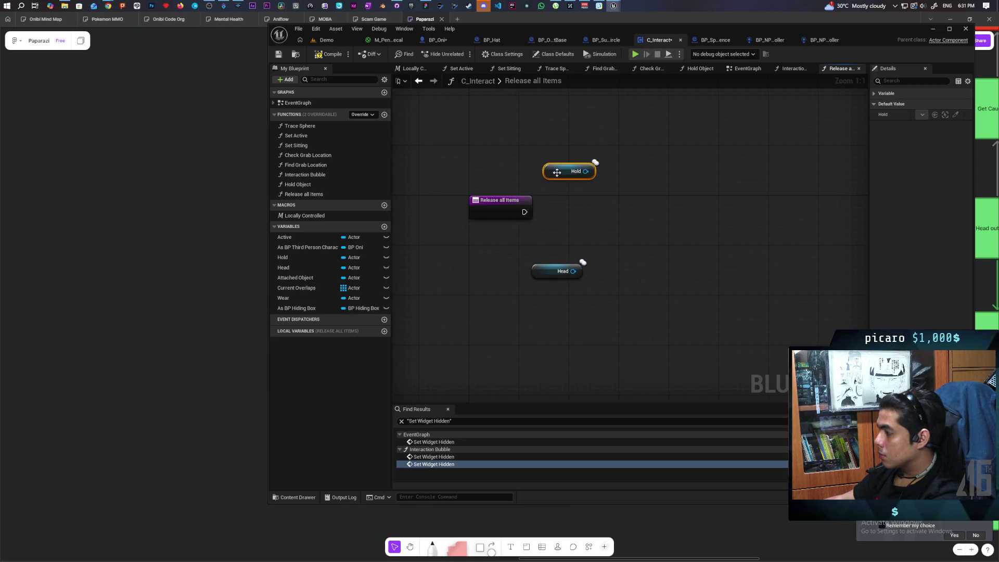
pyautogui.moveTo(541, 267); pyautogui.dragTo(548, 267)
pyautogui.click(557, 219)
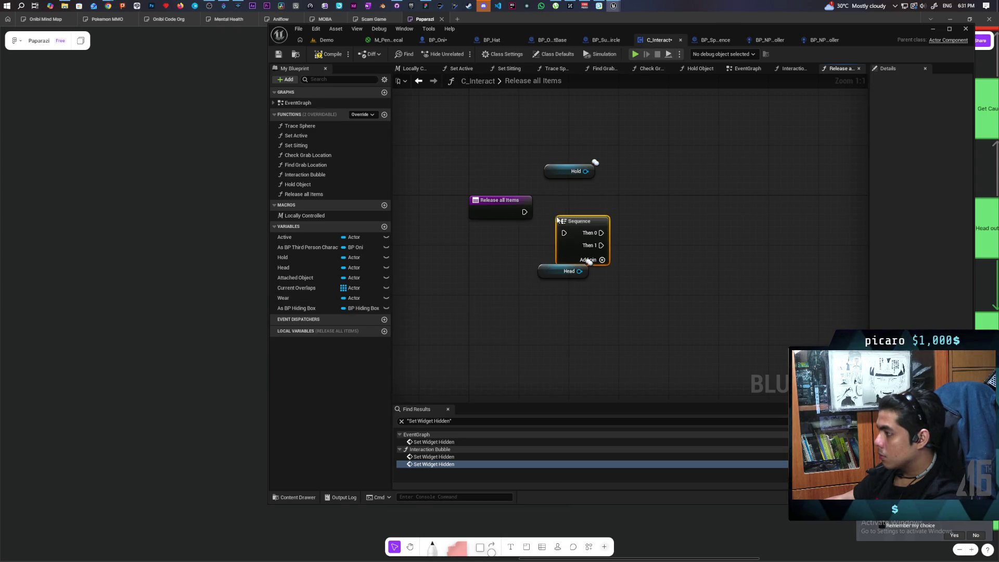
pyautogui.moveTo(556, 218); pyautogui.dragTo(556, 207)
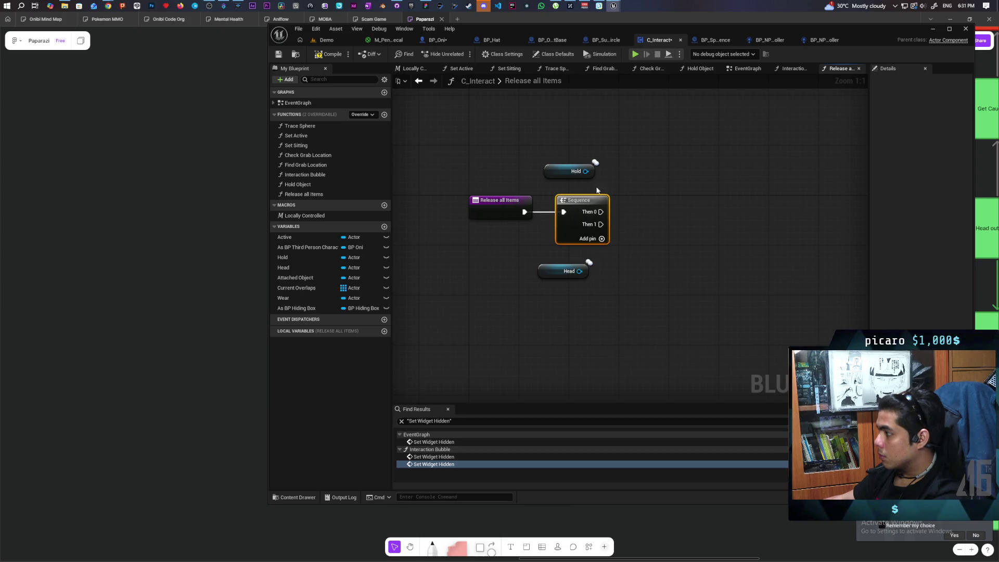
# Step: Add Drop Item calls for Hold and Head, driven from the Sequence outputs
pyautogui.moveTo(628, 170); pyautogui.dragTo(629, 170)
pyautogui.write('drop')
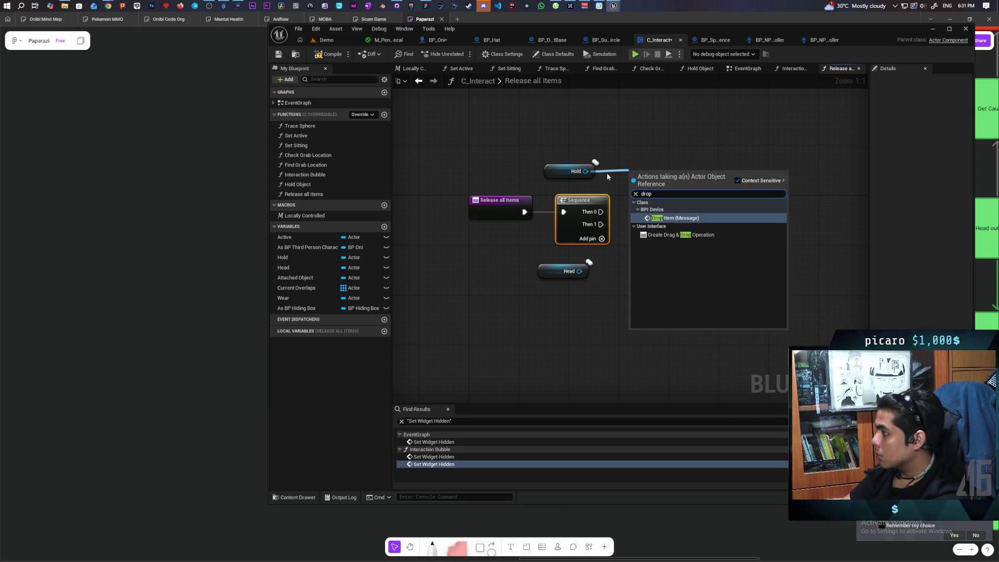
pyautogui.press('Return')
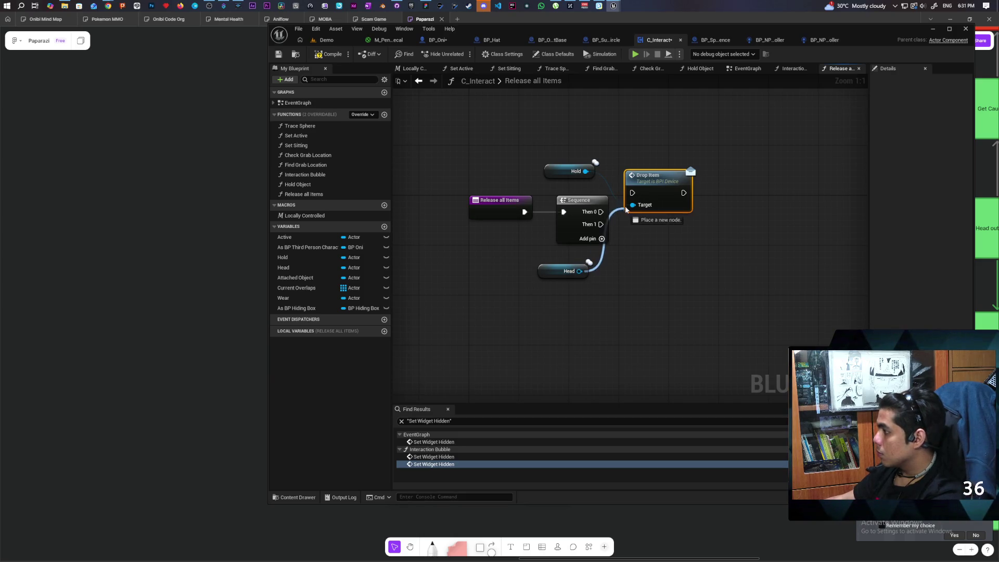
pyautogui.moveTo(600, 212); pyautogui.dragTo(635, 195)
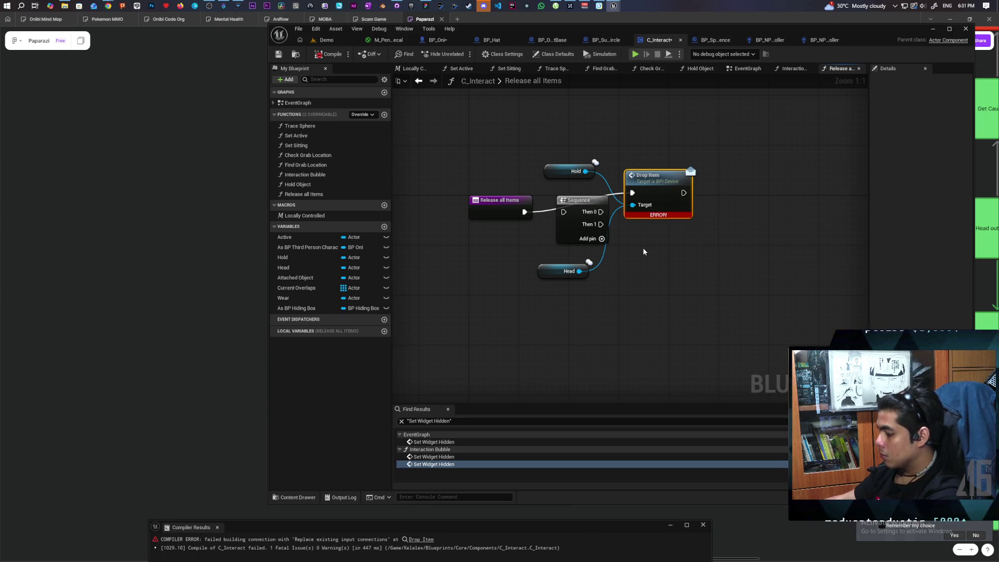
pyautogui.hotkey('ctrl', 'v')
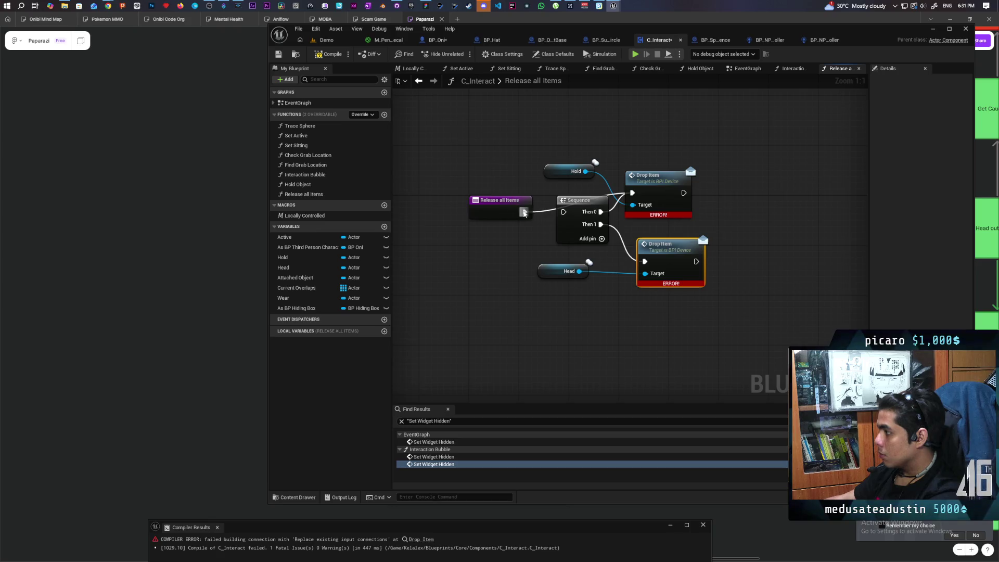
pyautogui.moveTo(574, 217); pyautogui.dragTo(573, 213)
pyautogui.press('Escape')
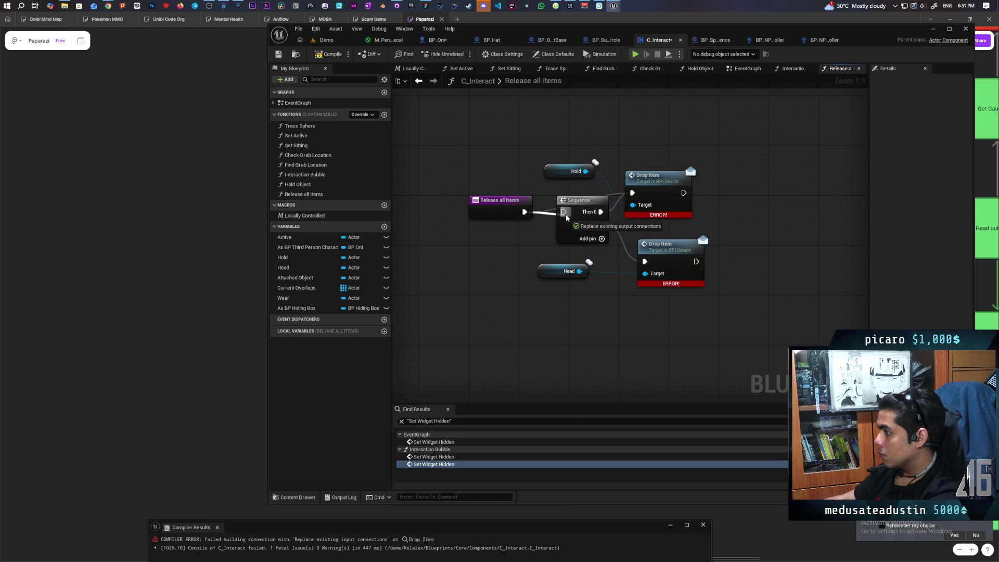
# Step: Compile C_Interact successfully and switch to the BP_SpiritEssence blueprint
pyautogui.click(327, 55)
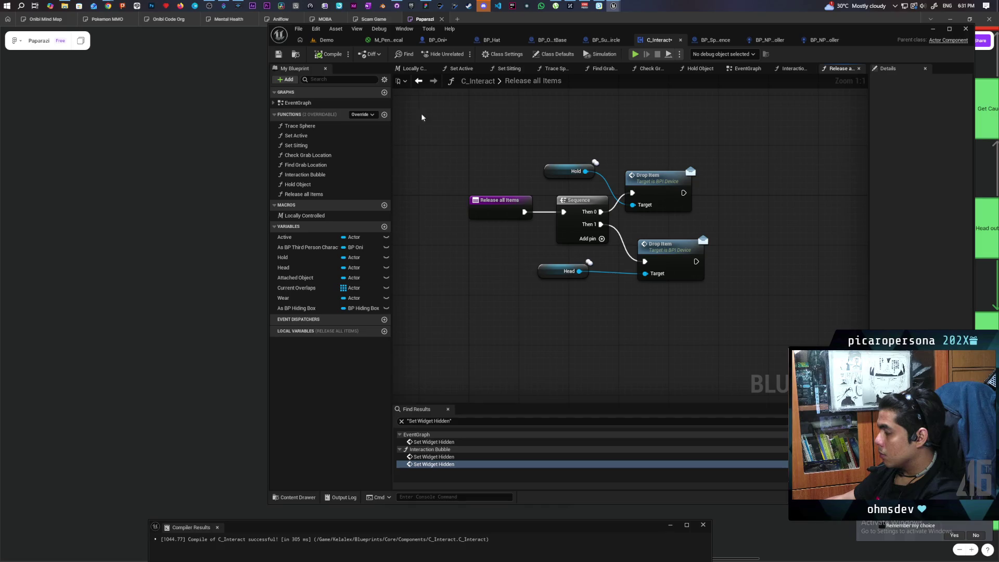
pyautogui.click(321, 59)
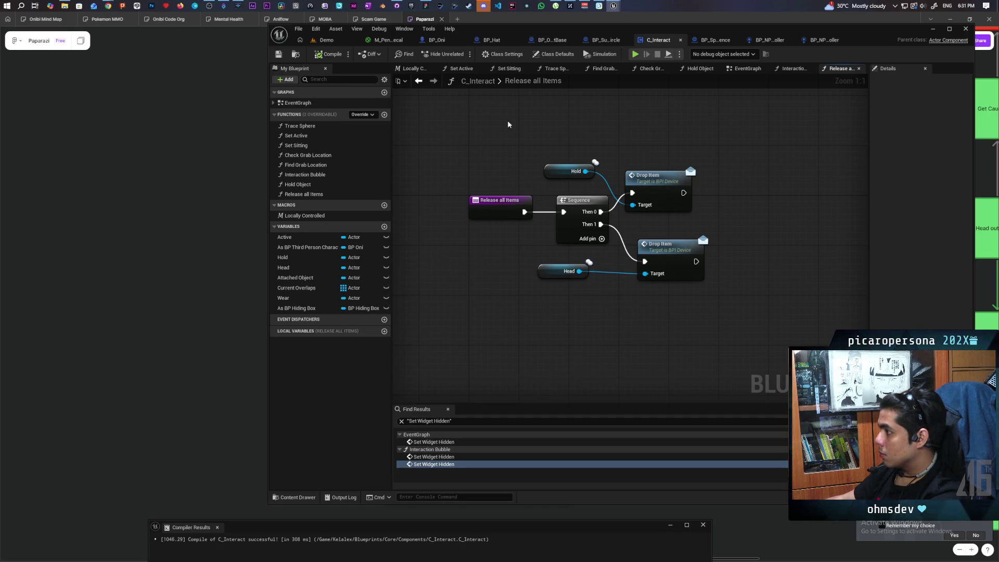
pyautogui.click(707, 41)
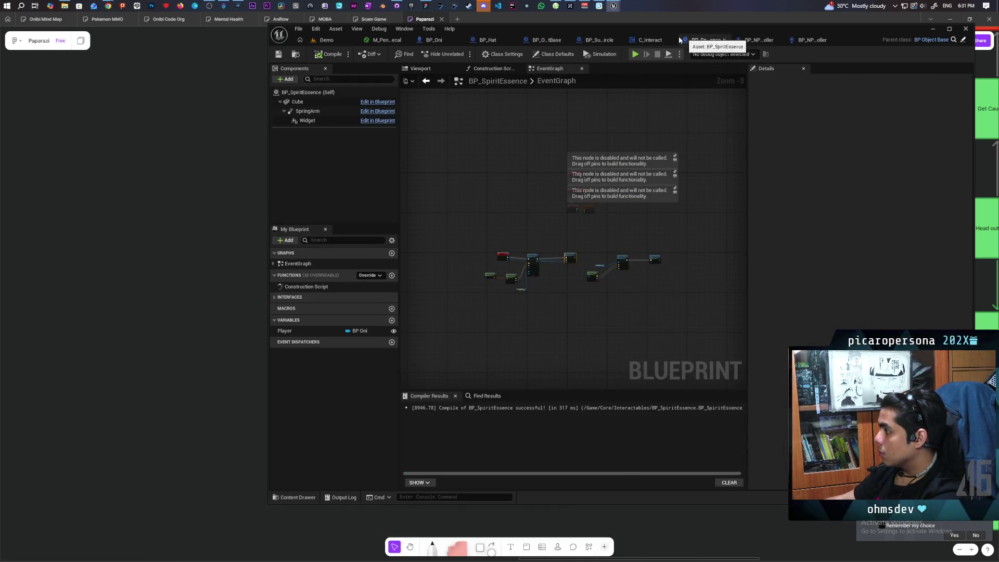
# Step: Make BP_Oni's Kill and Revive call Release All Items on BP_InteractComponent, and save BP_Oni
pyautogui.click(432, 41)
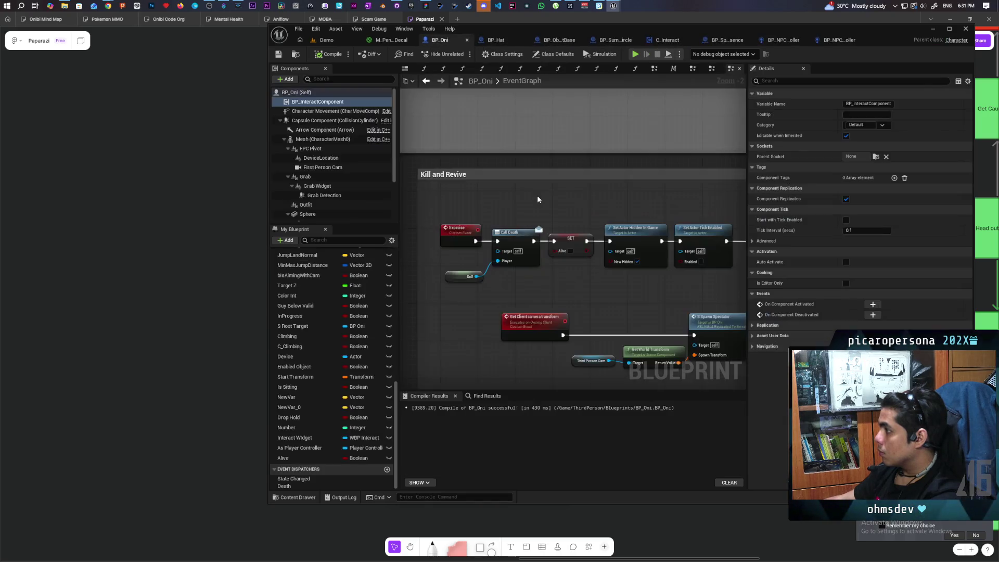
pyautogui.moveTo(323, 108)
pyautogui.mouseDown()
pyautogui.moveTo(457, 292)
pyautogui.moveTo(442, 296)
pyautogui.moveTo(513, 304)
pyautogui.mouseUp()
pyautogui.write('release')
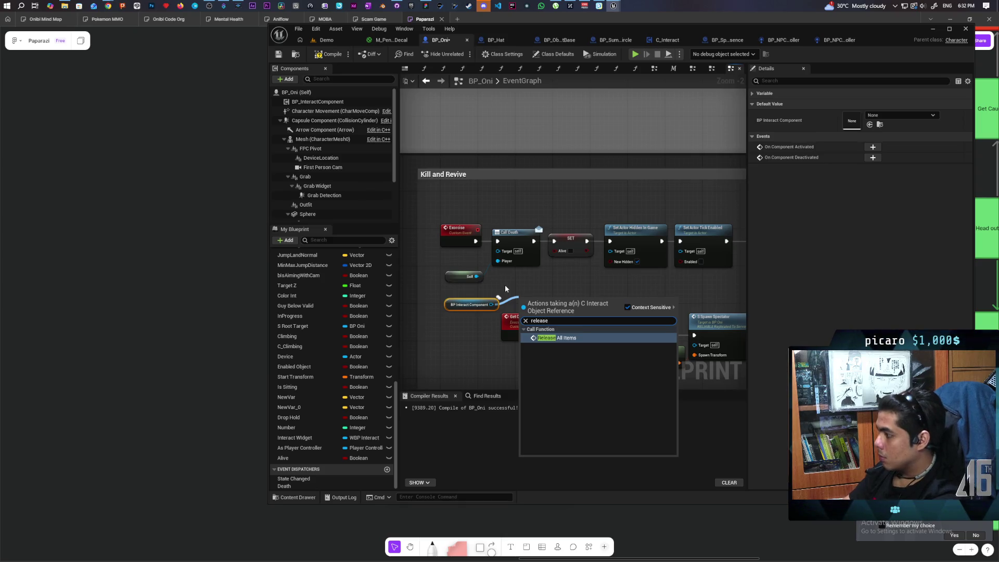
pyautogui.press('Return')
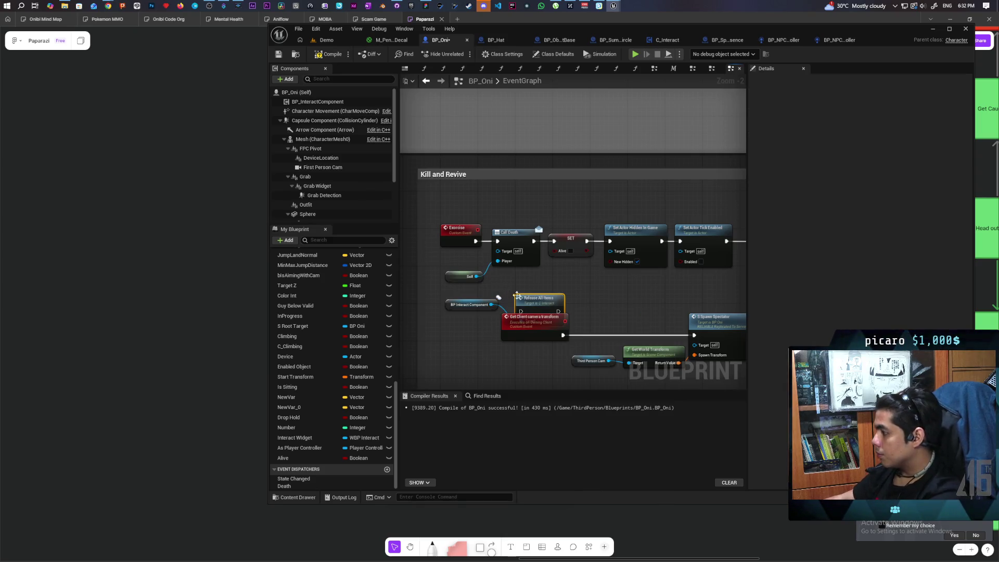
pyautogui.moveTo(538, 310)
pyautogui.mouseDown()
pyautogui.moveTo(548, 286)
pyautogui.moveTo(556, 292)
pyautogui.moveTo(554, 241)
pyautogui.mouseUp()
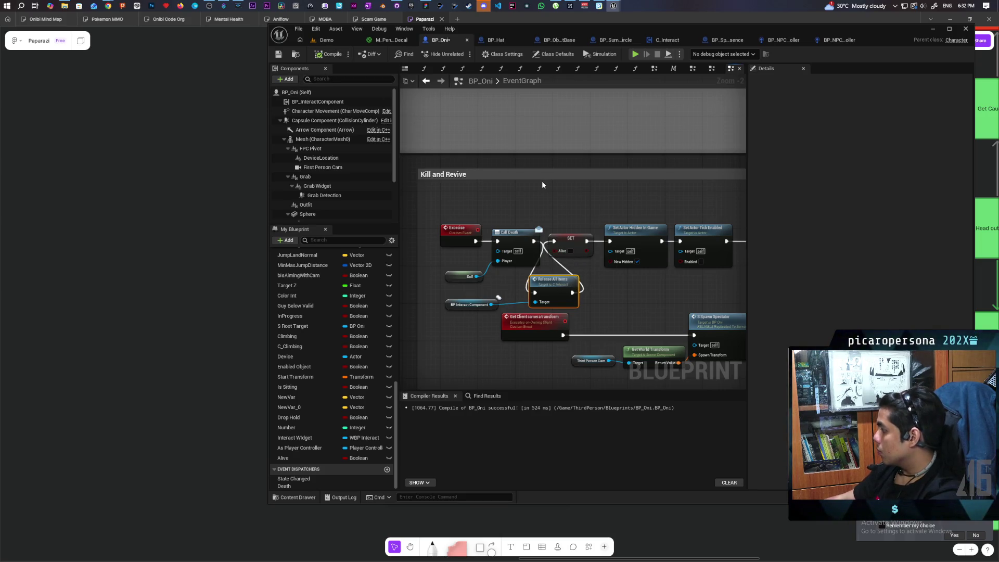
pyautogui.hotkey('ctrl', 's')
pyautogui.click(340, 41)
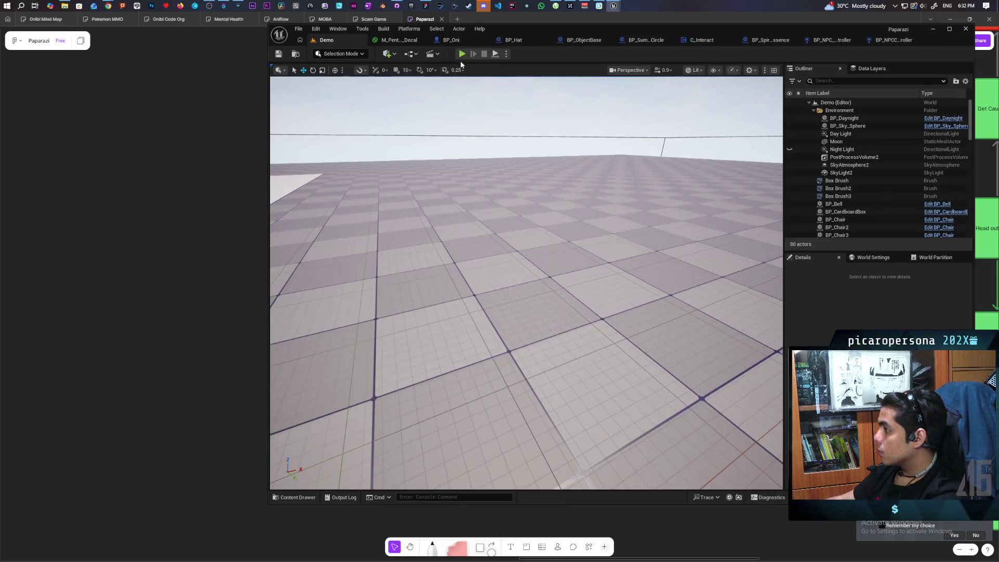
# Step: Start another multiplayer play-test with Alt+P and take control of Client 1
pyautogui.hotkey('alt', 'p')
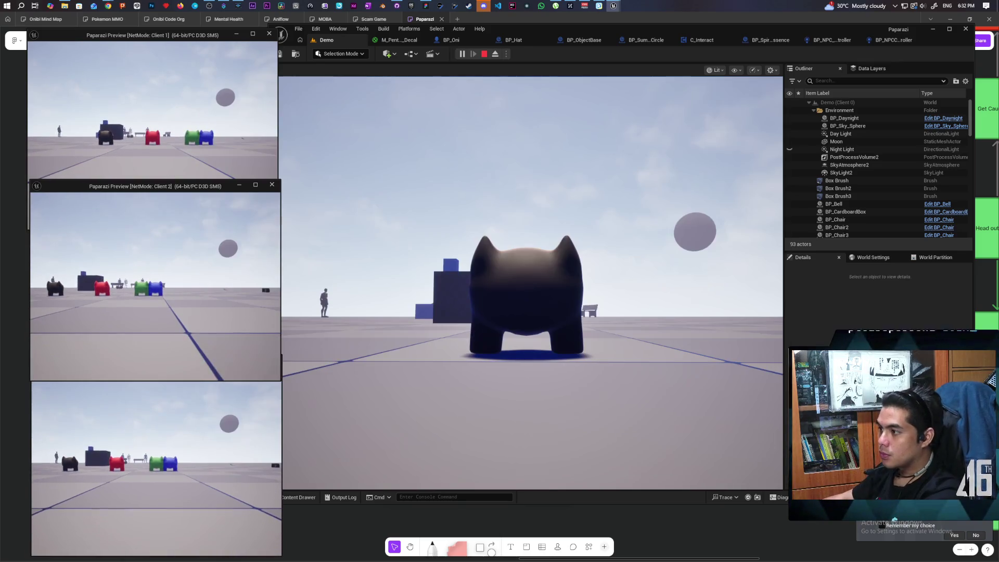
pyautogui.click(294, 166)
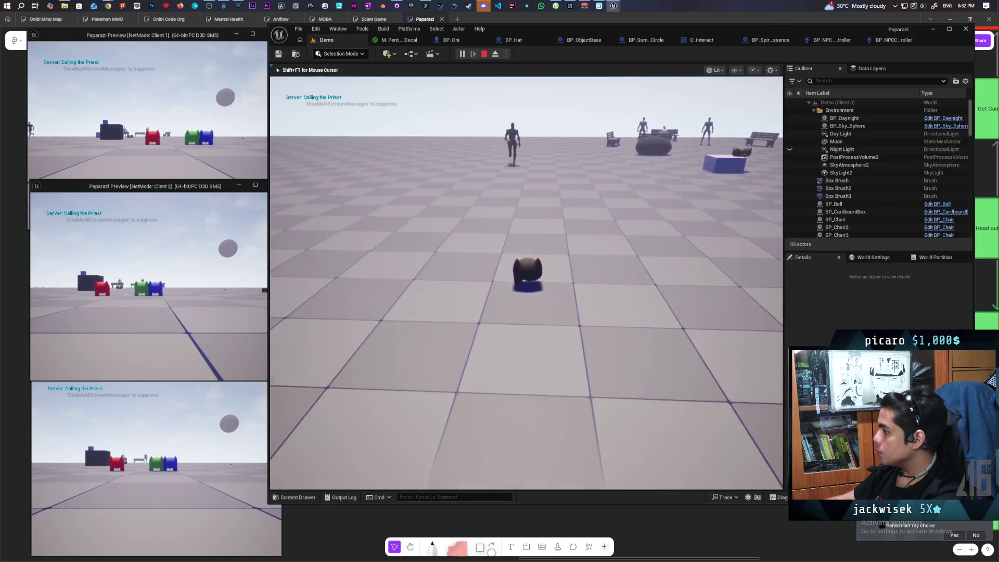
pyautogui.hotkey('shift', 'F1')
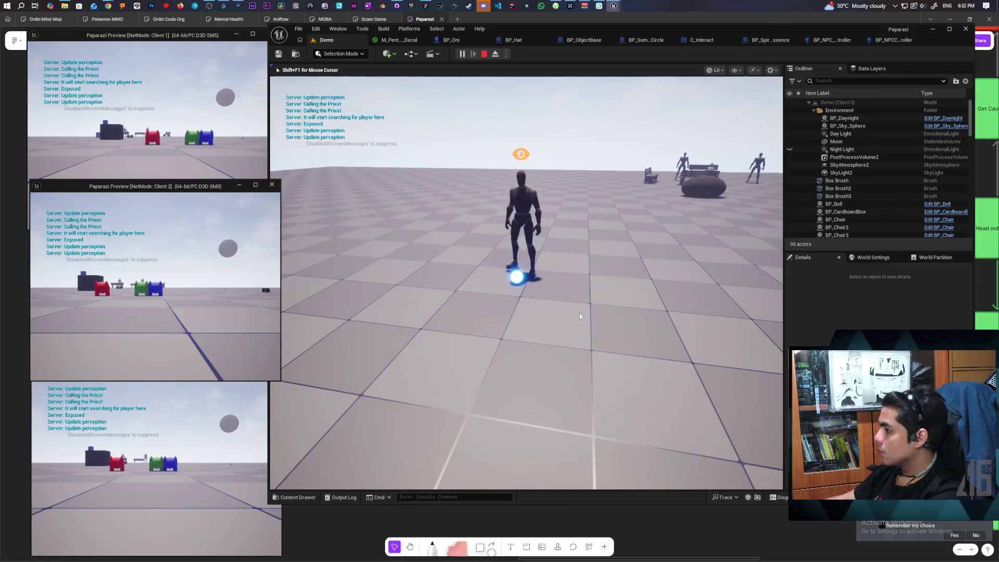
pyautogui.click(249, 126)
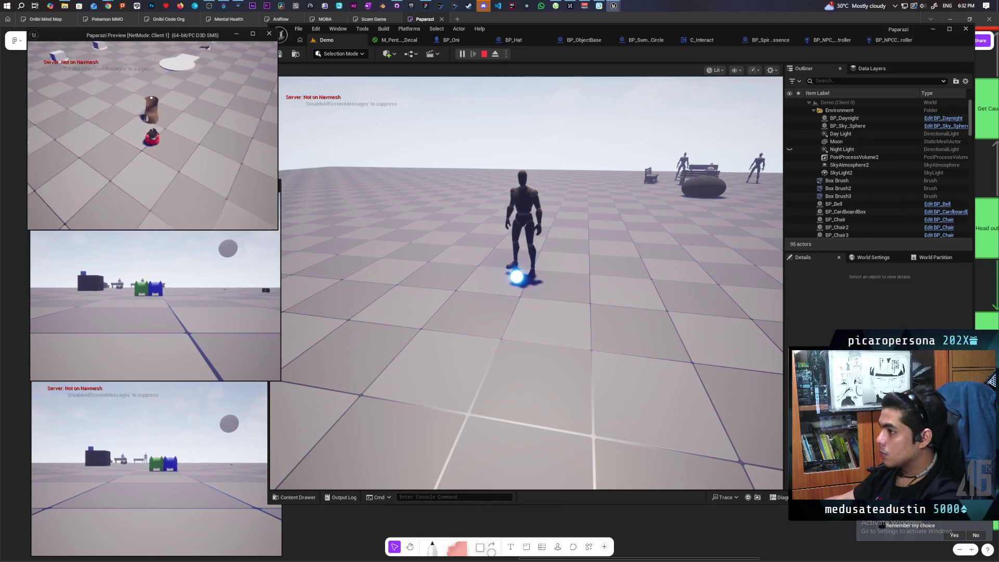
# Step: Walk Client 1's red pawn up to the character and interact near the Hat
pyautogui.press('w')
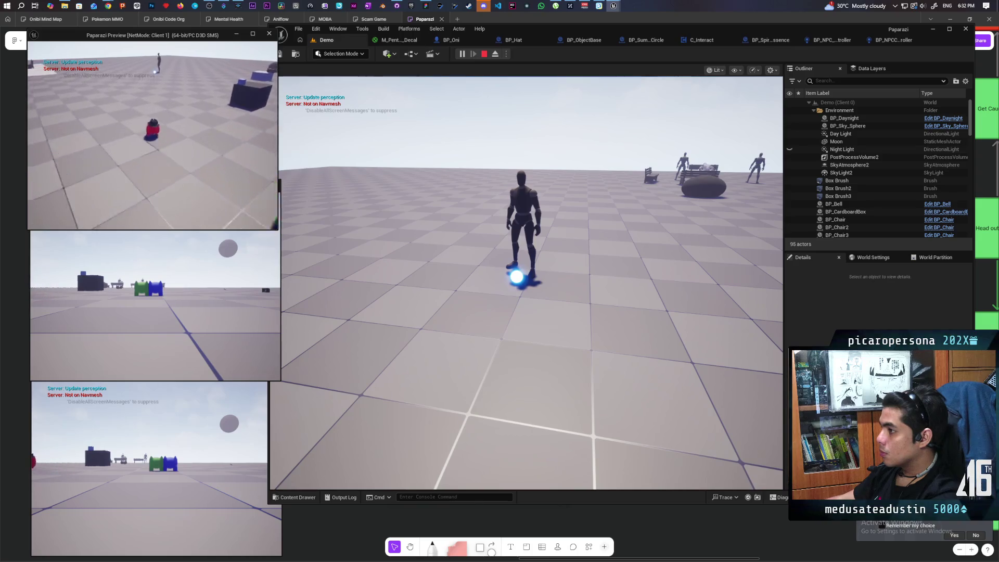
pyautogui.press('w')
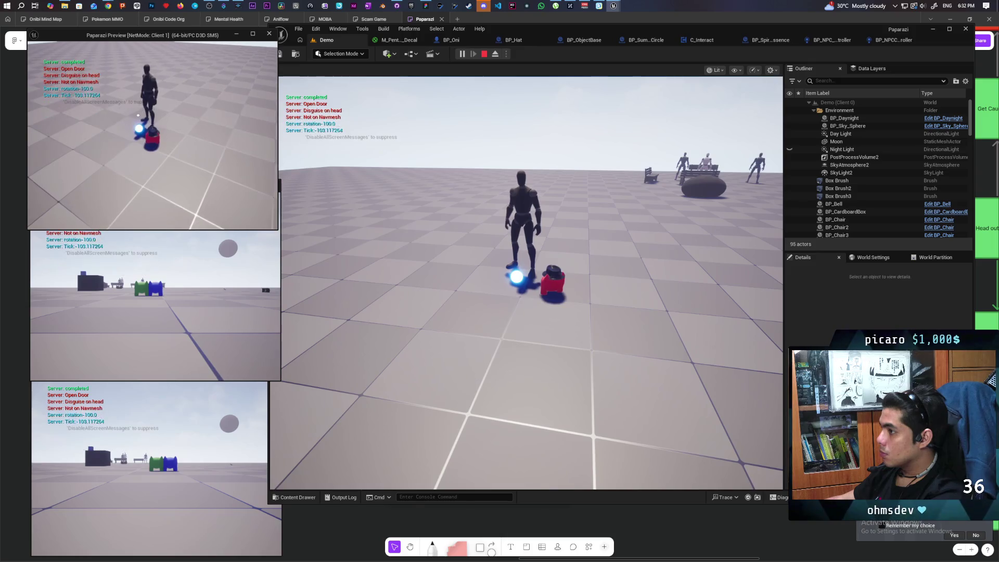
pyautogui.press('d')
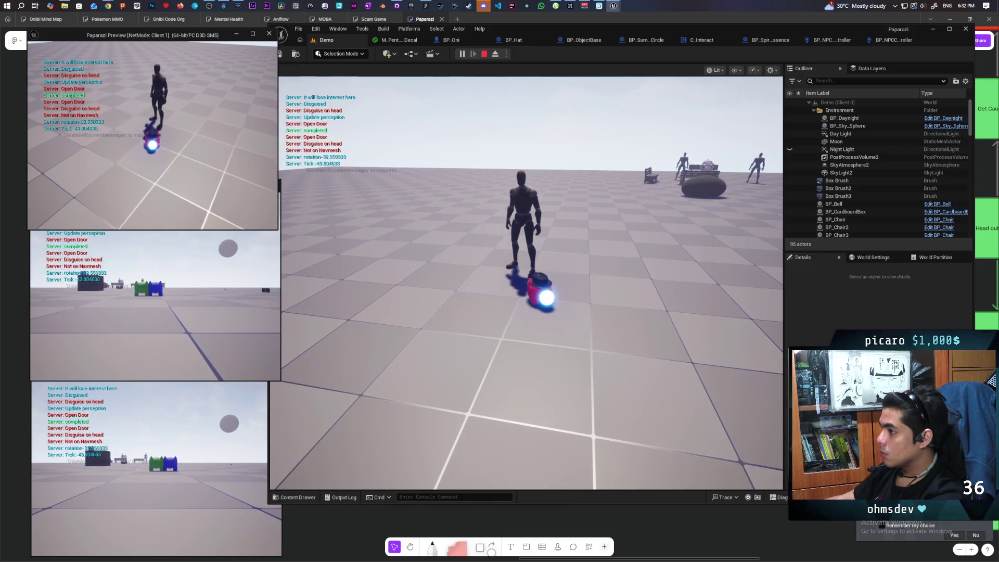
pyautogui.press('d')
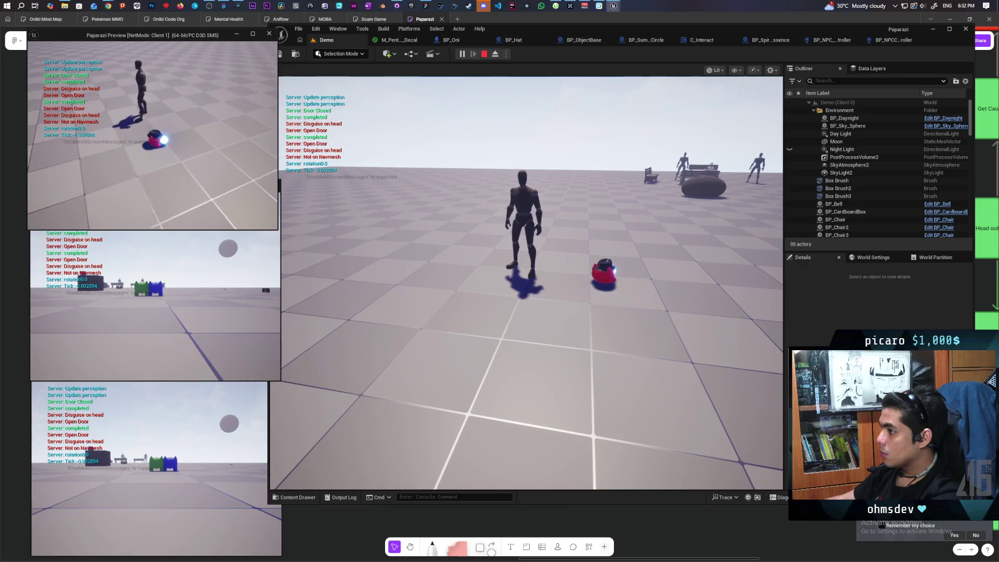
pyautogui.press('w')
pyautogui.press('d')
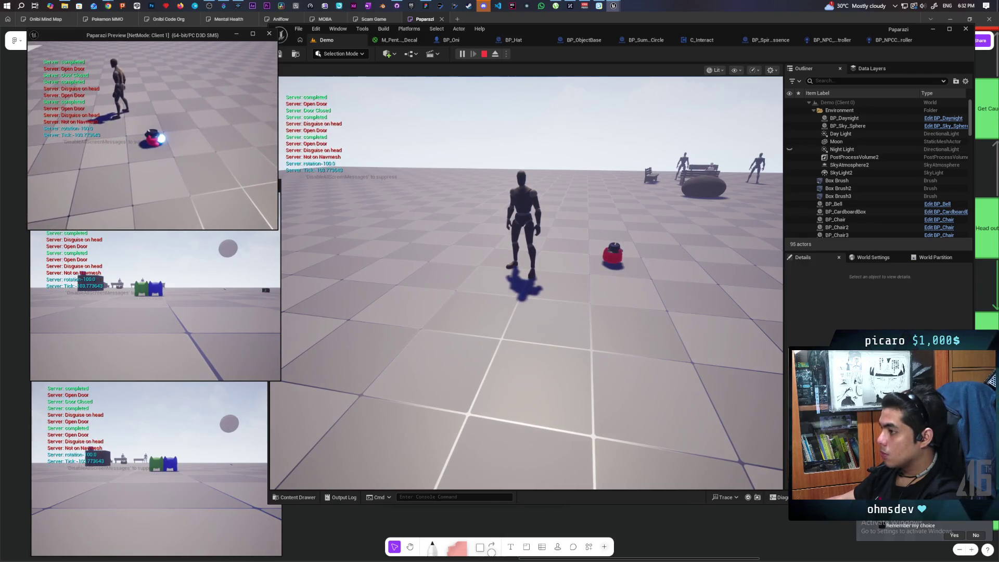
pyautogui.press('s')
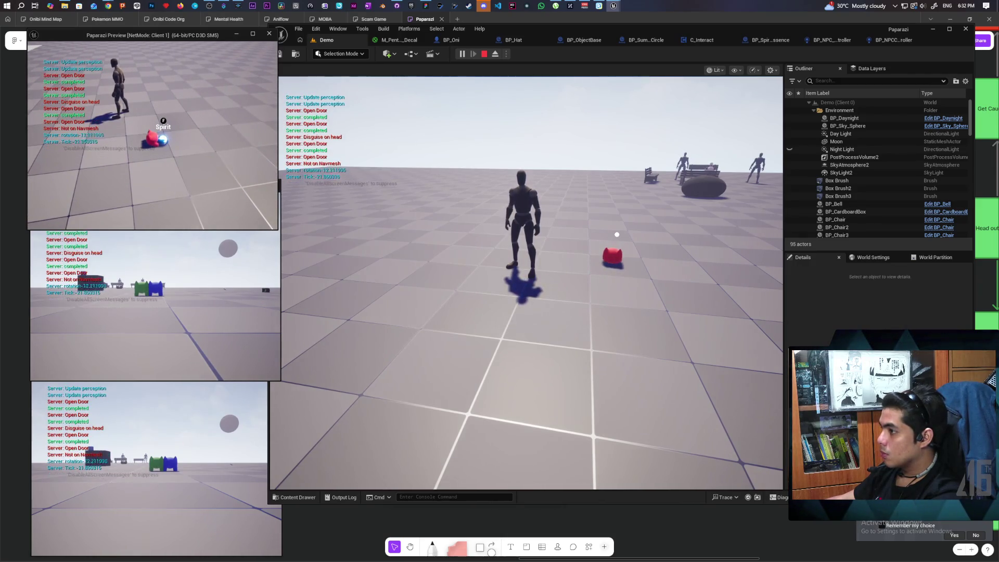
pyautogui.press('a')
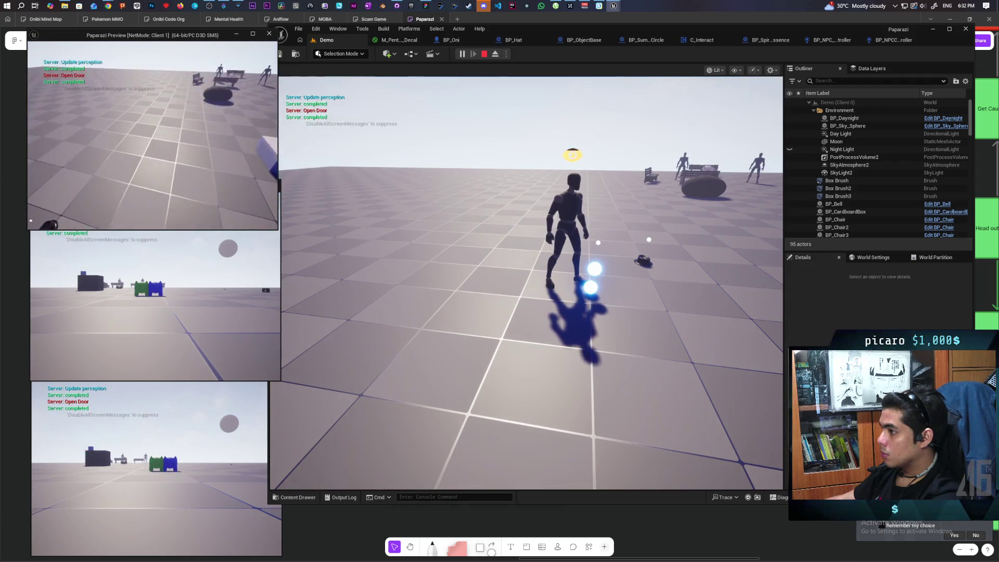
# Step: Check the Client 2 window, then end the play-test with Esc
pyautogui.hotkey('alt', 'Tab')
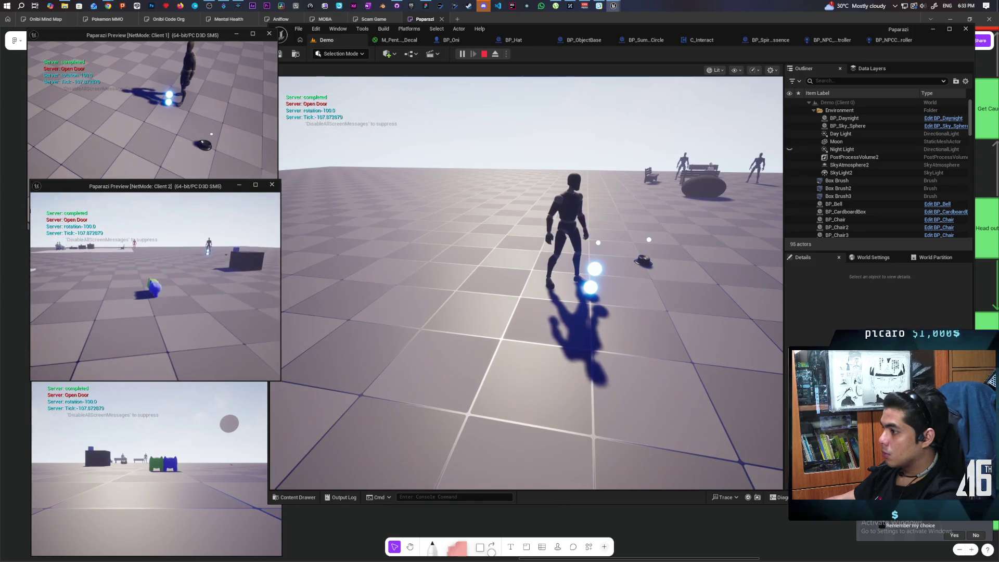
pyautogui.hotkey('alt', 'Tab')
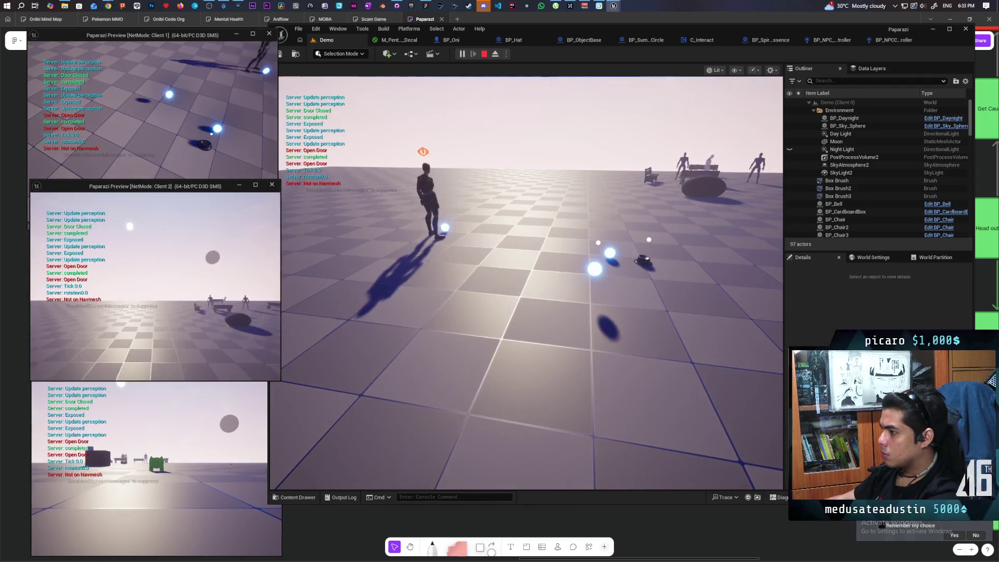
pyautogui.press('Escape')
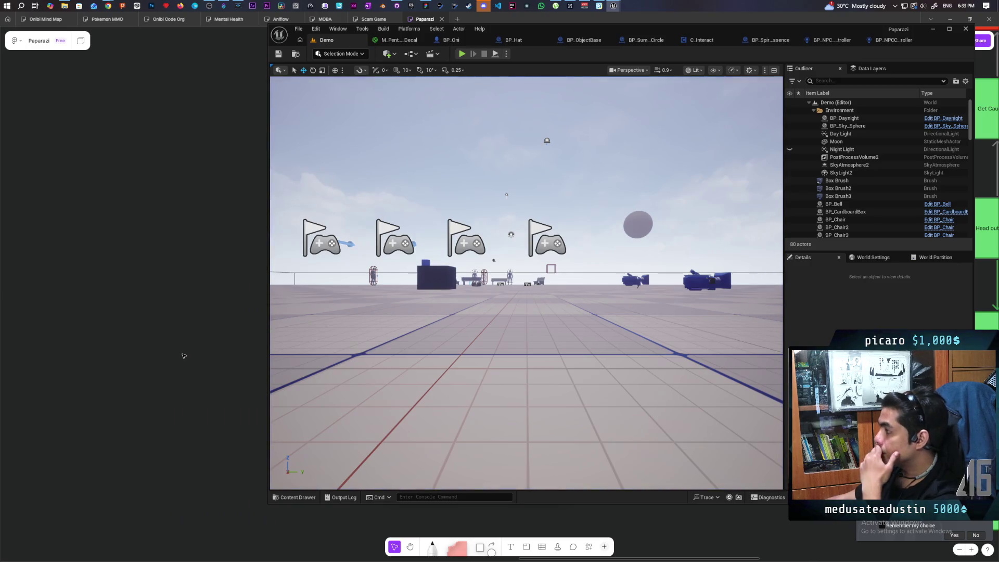
# Step: Open BP_ObjectBase's event graph and view its Set Visibility and Detach From Actor nodes
pyautogui.click(894, 40)
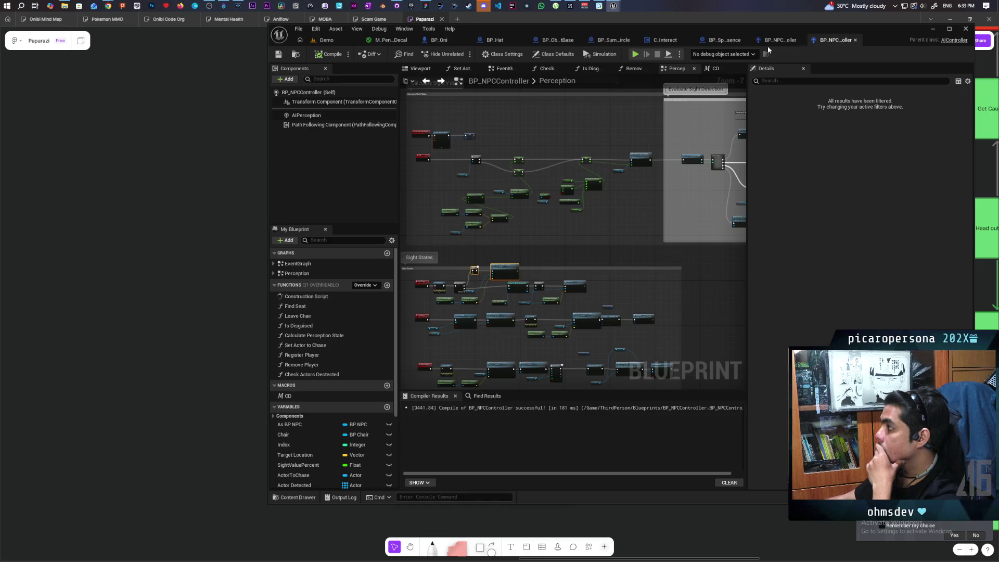
pyautogui.click(567, 43)
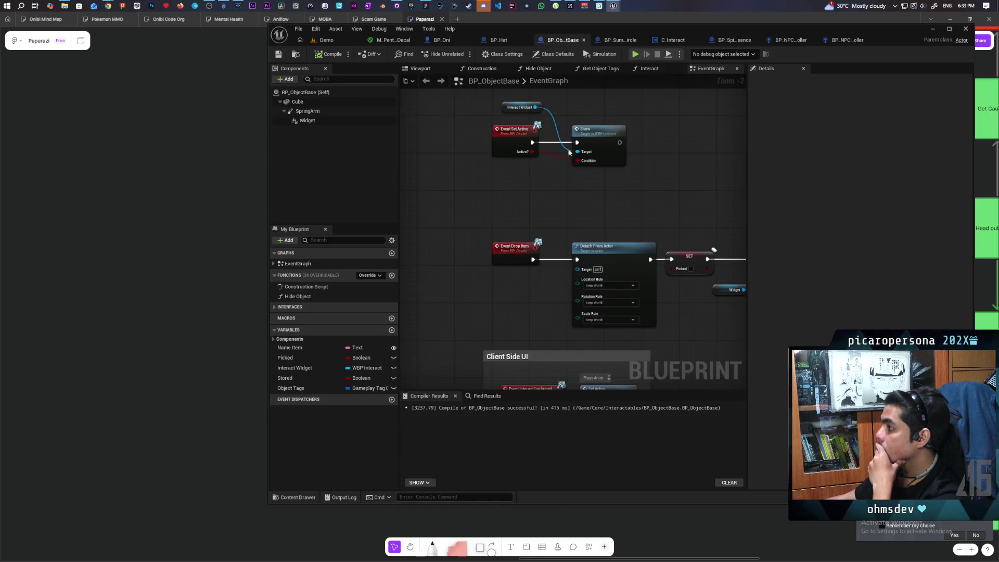
pyautogui.moveTo(557, 214)
pyautogui.mouseDown()
pyautogui.moveTo(524, 166)
pyautogui.moveTo(546, 275)
pyautogui.moveTo(546, 265)
pyautogui.moveTo(611, 257)
pyautogui.mouseUp()
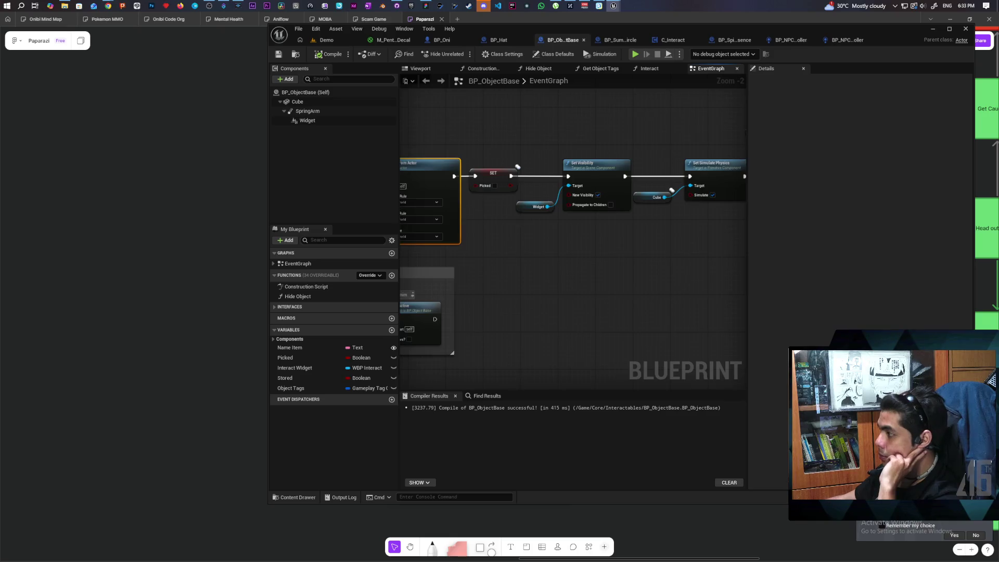
pyautogui.moveTo(518, 224)
pyautogui.mouseDown()
pyautogui.moveTo(581, 233)
pyautogui.moveTo(507, 251)
pyautogui.moveTo(526, 241)
pyautogui.moveTo(364, 250)
pyautogui.mouseUp()
pyautogui.moveTo(486, 253); pyautogui.dragTo(624, 256)
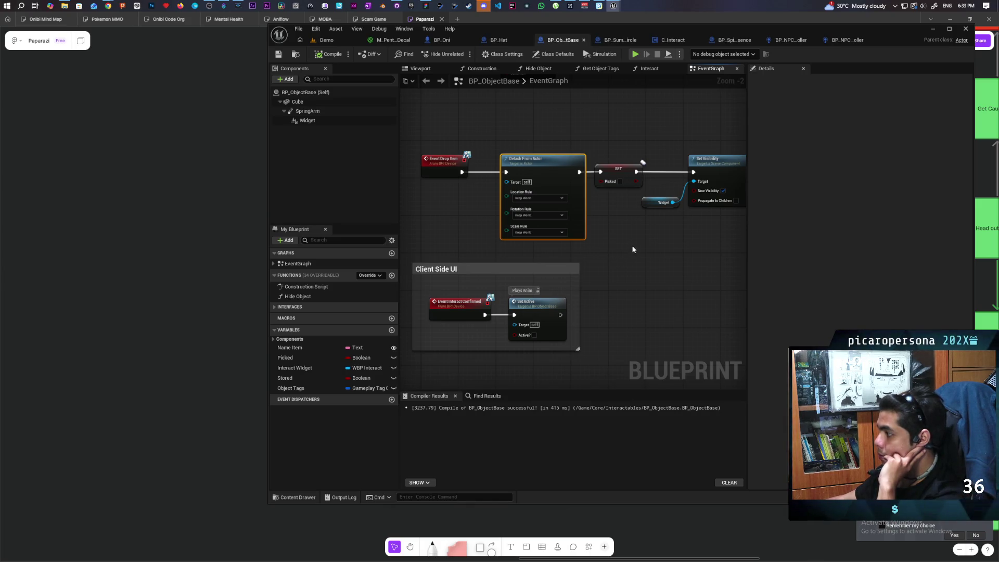
# Step: Inspect the Drop Item chain through Set Simulate Physics, Set Hidden in Game and Client Side UI
pyautogui.scroll(-5, 635, 248)
pyautogui.scroll(3, 650, 254)
pyautogui.moveTo(661, 255)
pyautogui.mouseDown()
pyautogui.moveTo(631, 270)
pyautogui.moveTo(542, 267)
pyautogui.moveTo(639, 255)
pyautogui.moveTo(617, 269)
pyautogui.mouseUp()
pyautogui.scroll(2, 622, 276)
pyautogui.scroll(-2, 622, 272)
pyautogui.scroll(1, 622, 273)
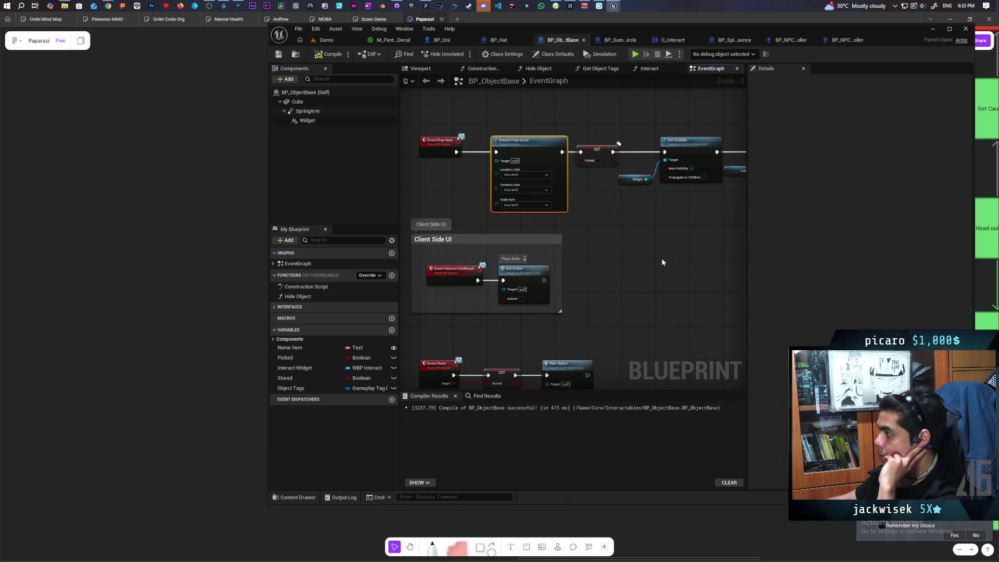
pyautogui.moveTo(662, 260)
pyautogui.mouseDown()
pyautogui.moveTo(537, 296)
pyautogui.moveTo(462, 305)
pyautogui.moveTo(636, 300)
pyautogui.mouseUp()
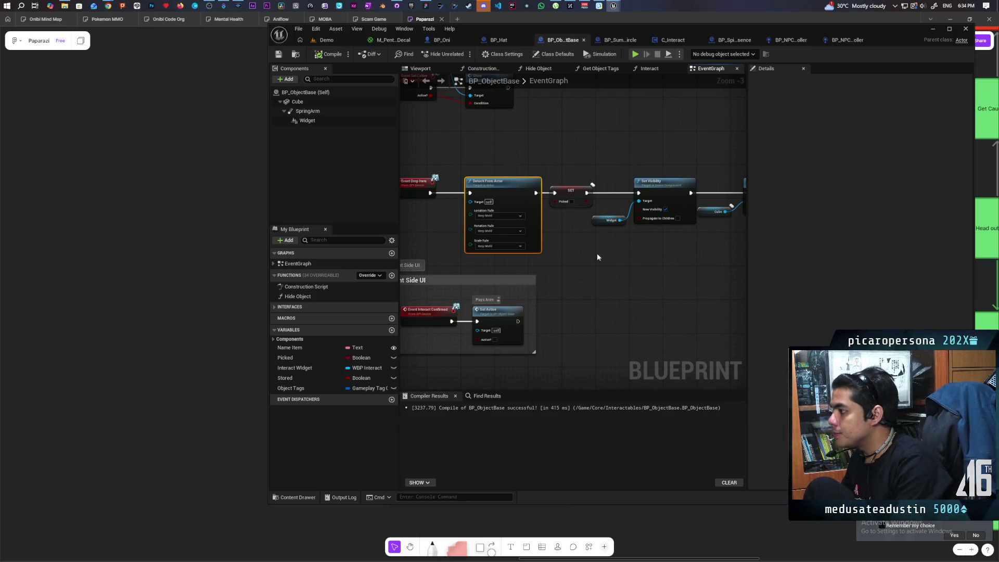
pyautogui.moveTo(518, 242); pyautogui.dragTo(456, 242)
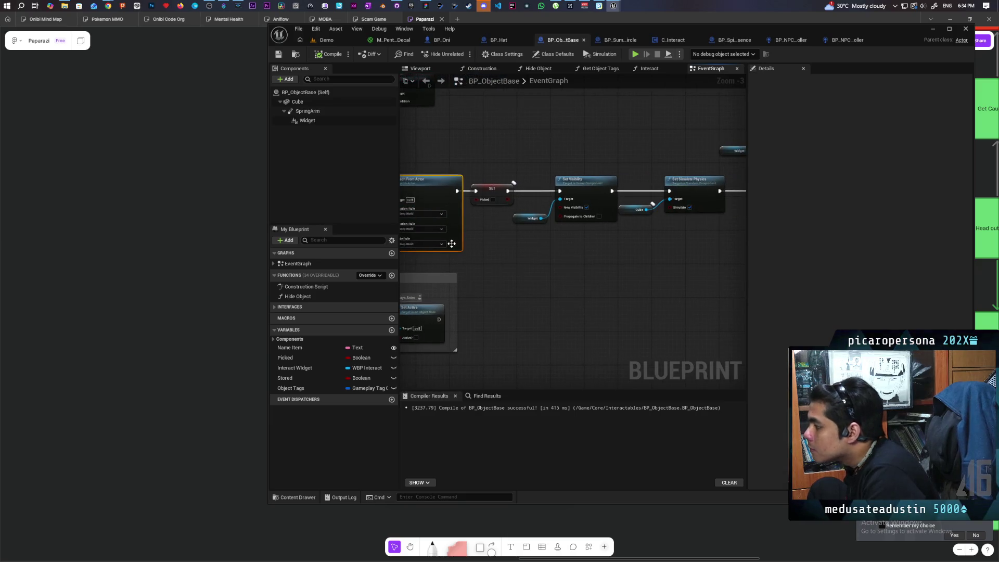
pyautogui.moveTo(560, 268)
pyautogui.mouseDown()
pyautogui.moveTo(488, 268)
pyautogui.moveTo(627, 263)
pyautogui.mouseUp()
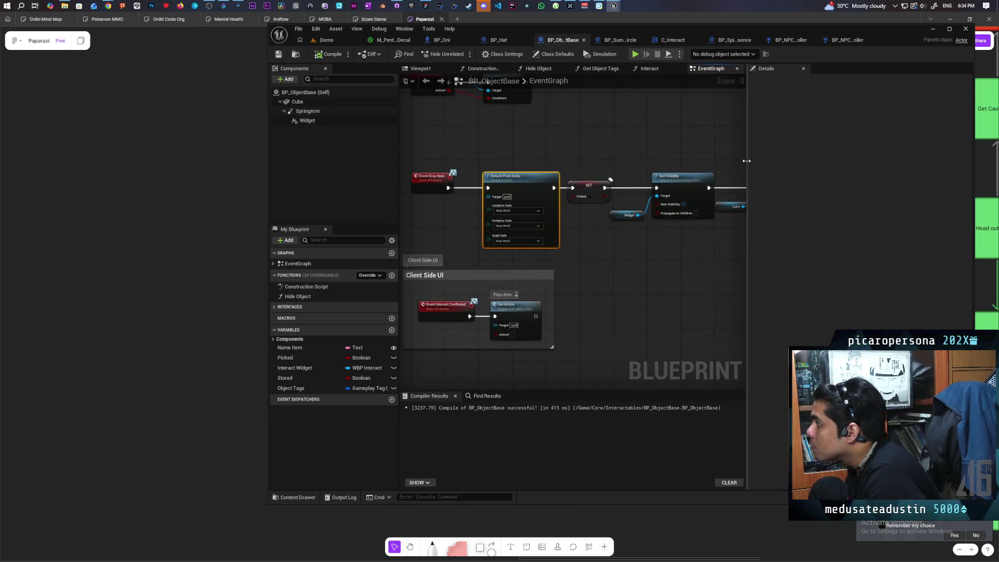
pyautogui.moveTo(593, 163); pyautogui.dragTo(622, 151)
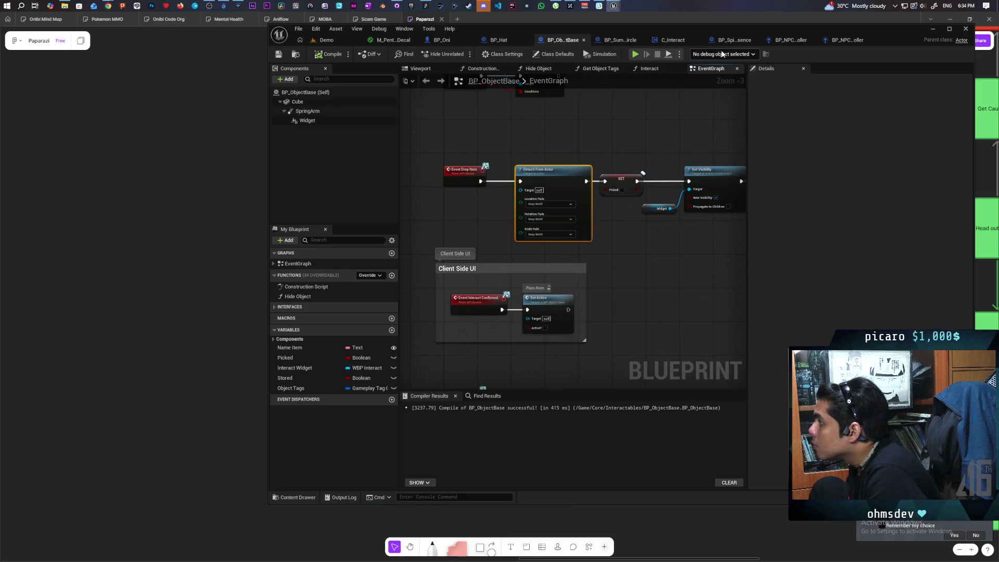
# Step: Review C_Interact's S Drop Item and S Store Item events, then reopen Release all Items
pyautogui.click(669, 41)
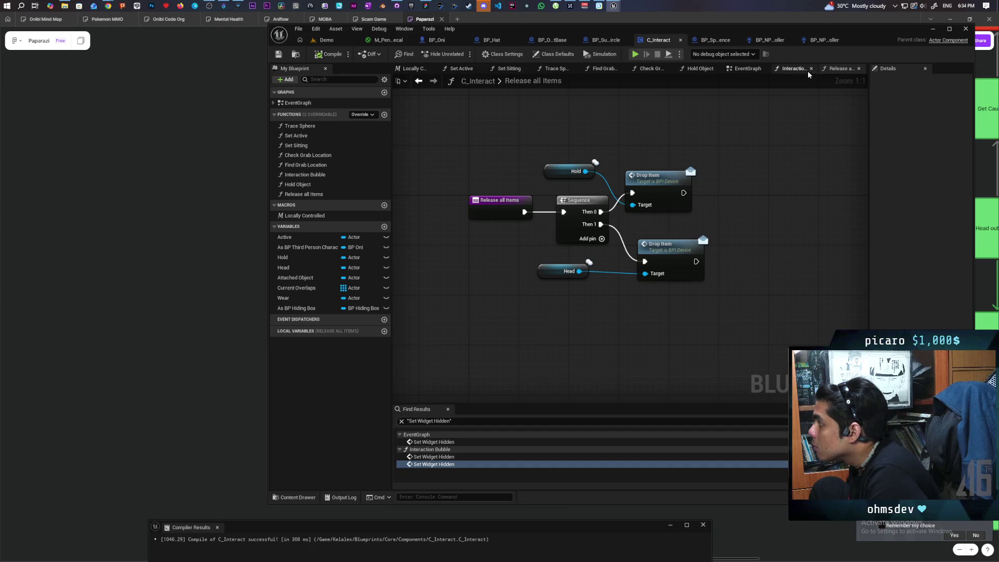
pyautogui.click(751, 69)
pyautogui.scroll(-4, 660, 264)
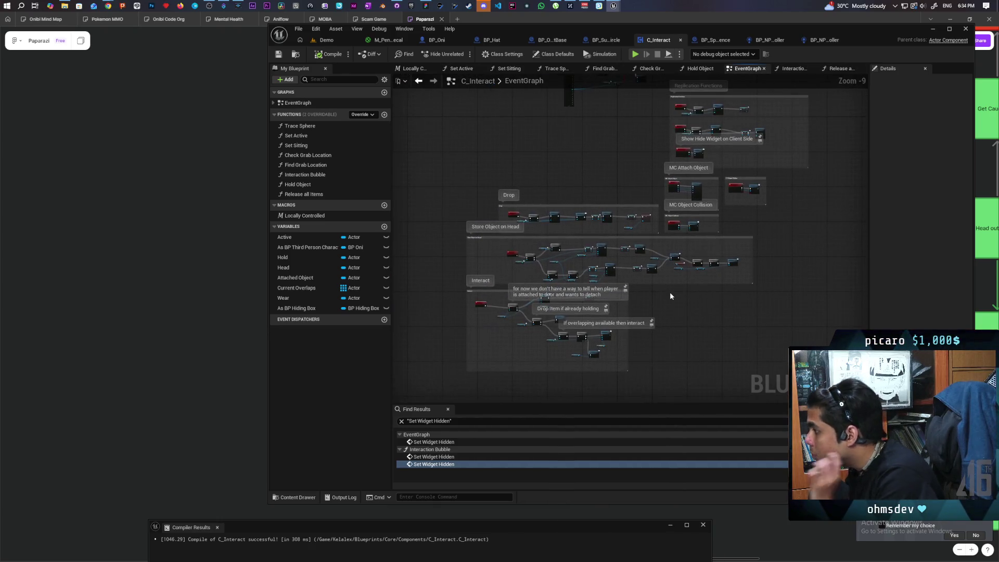
pyautogui.scroll(7, 580, 223)
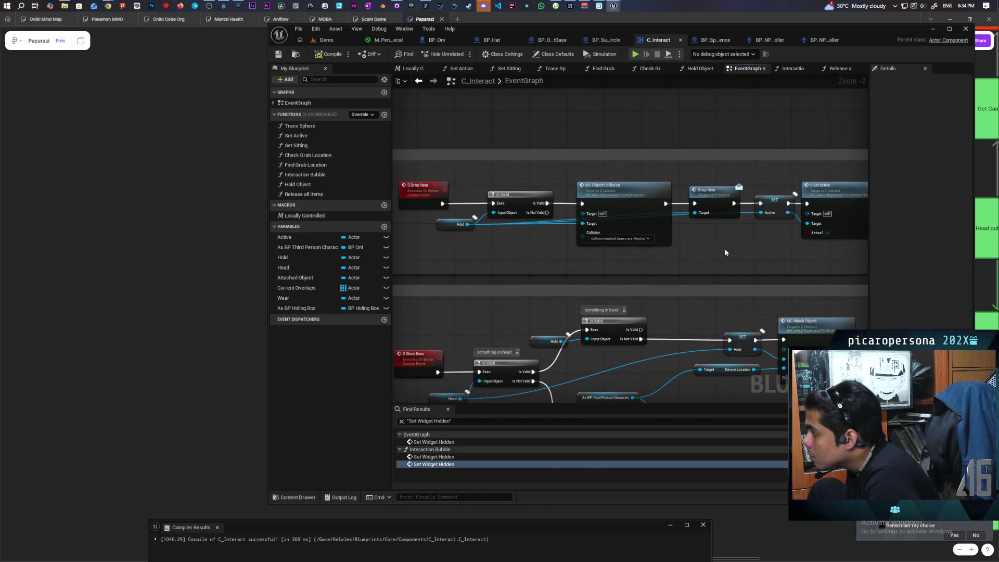
pyautogui.moveTo(628, 250); pyautogui.dragTo(606, 250)
pyautogui.moveTo(545, 223)
pyautogui.mouseDown()
pyautogui.moveTo(667, 233)
pyautogui.moveTo(583, 240)
pyautogui.mouseUp()
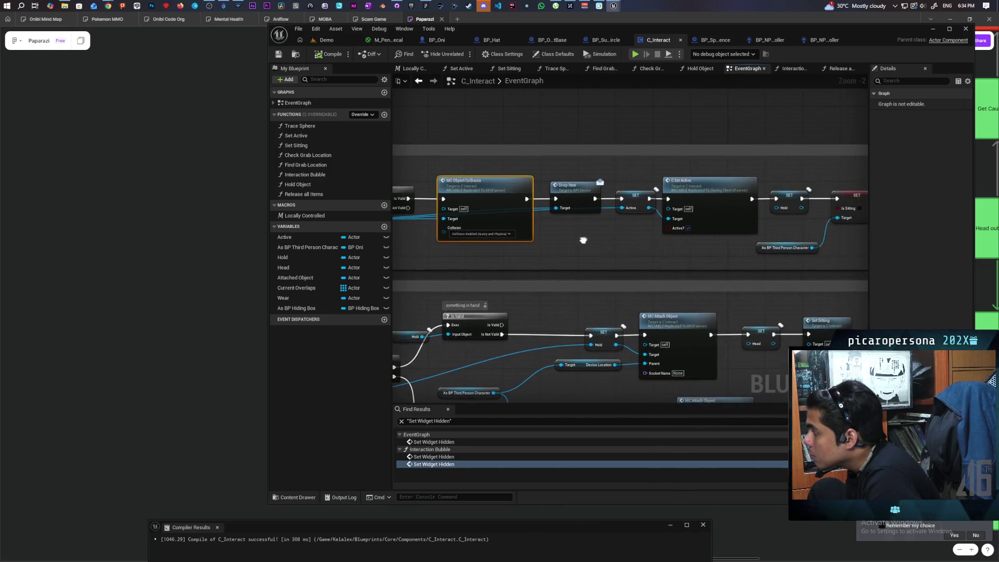
pyautogui.moveTo(661, 243)
pyautogui.mouseDown()
pyautogui.moveTo(641, 243)
pyautogui.moveTo(747, 242)
pyautogui.mouseUp()
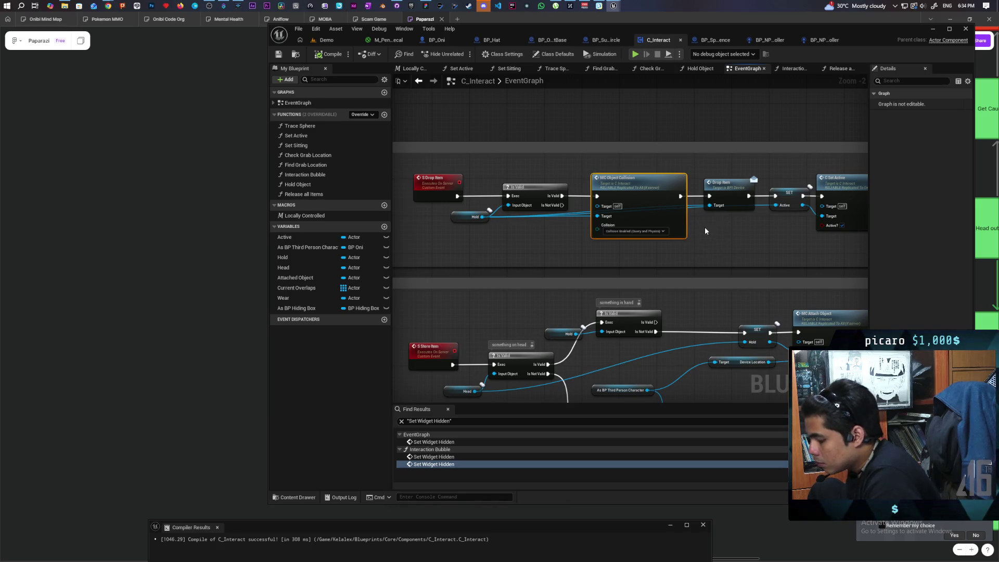
pyautogui.doubleClick(303, 194)
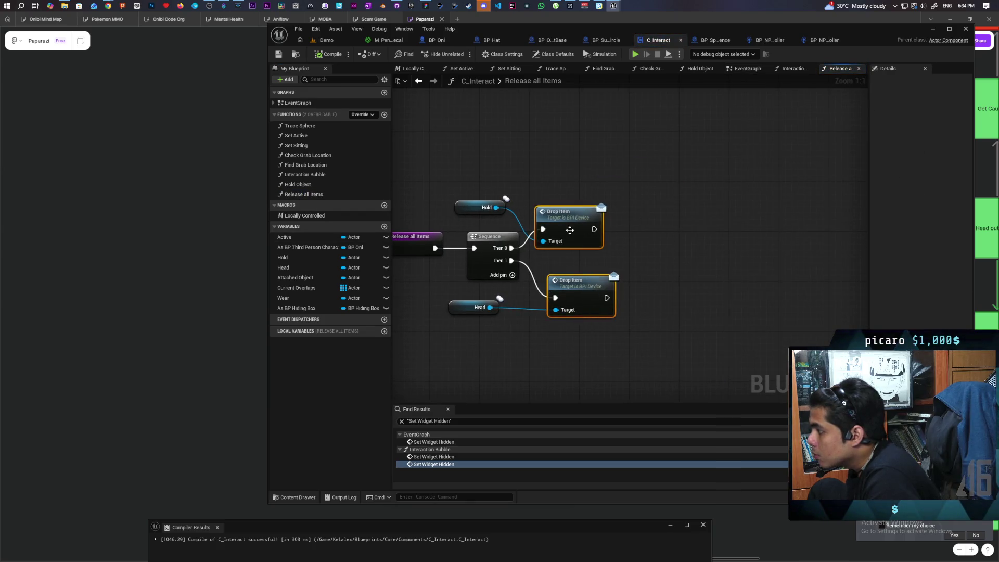
# Step: Add two MC Object Collision nodes, targeting Hold and Head respectively
pyautogui.moveTo(570, 230); pyautogui.dragTo(746, 225)
pyautogui.click(591, 200)
pyautogui.hotkey('ctrl', 'v')
pyautogui.hotkey('ctrl', 'v')
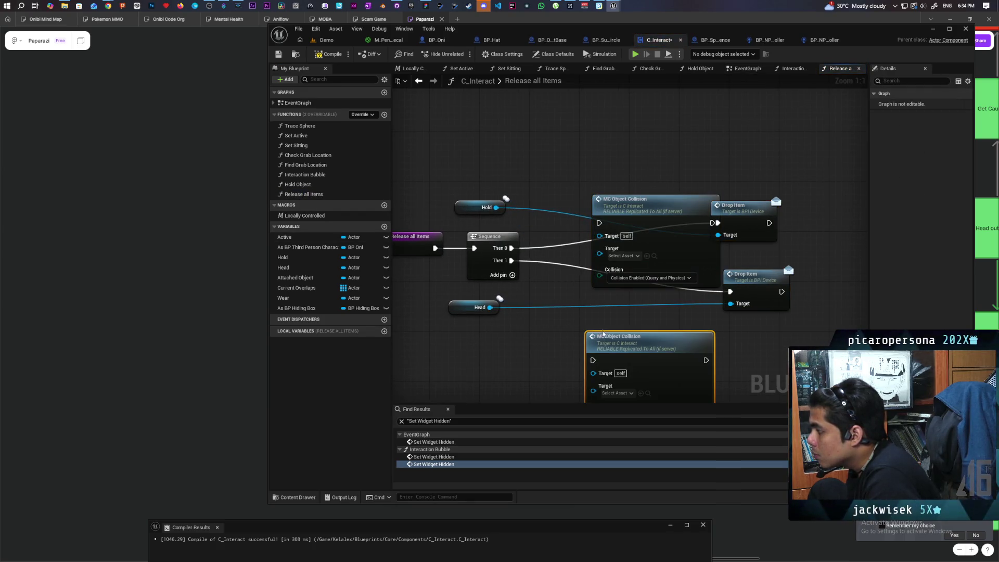
pyautogui.moveTo(496, 207); pyautogui.dragTo(599, 248)
pyautogui.moveTo(490, 307); pyautogui.dragTo(520, 343)
pyautogui.moveTo(590, 391); pyautogui.dragTo(592, 391)
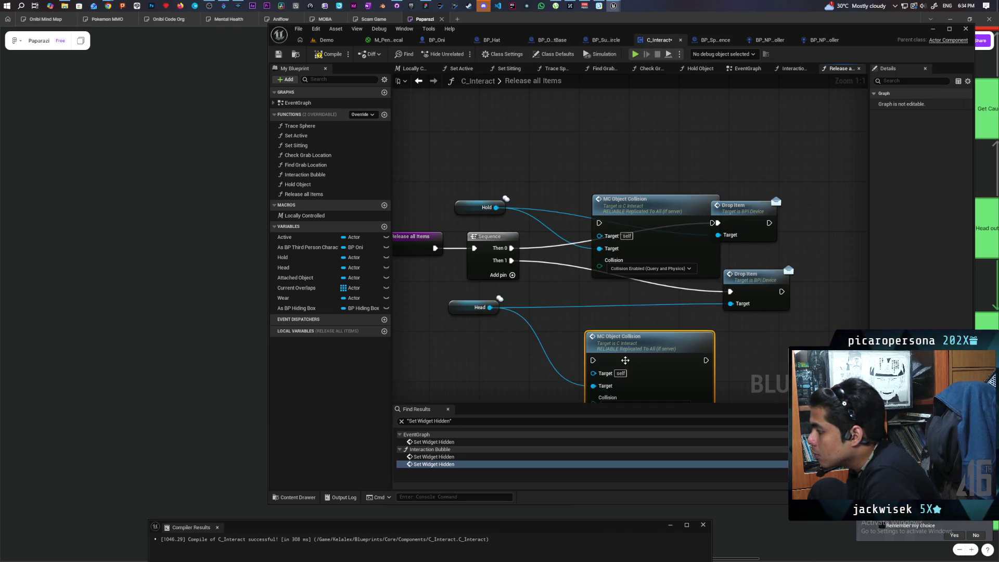
pyautogui.moveTo(635, 351); pyautogui.dragTo(616, 301)
# Step: Route Sequence Then 0 and Then 1 through each collision node into its Drop Item
pyautogui.moveTo(511, 262); pyautogui.dragTo(575, 308)
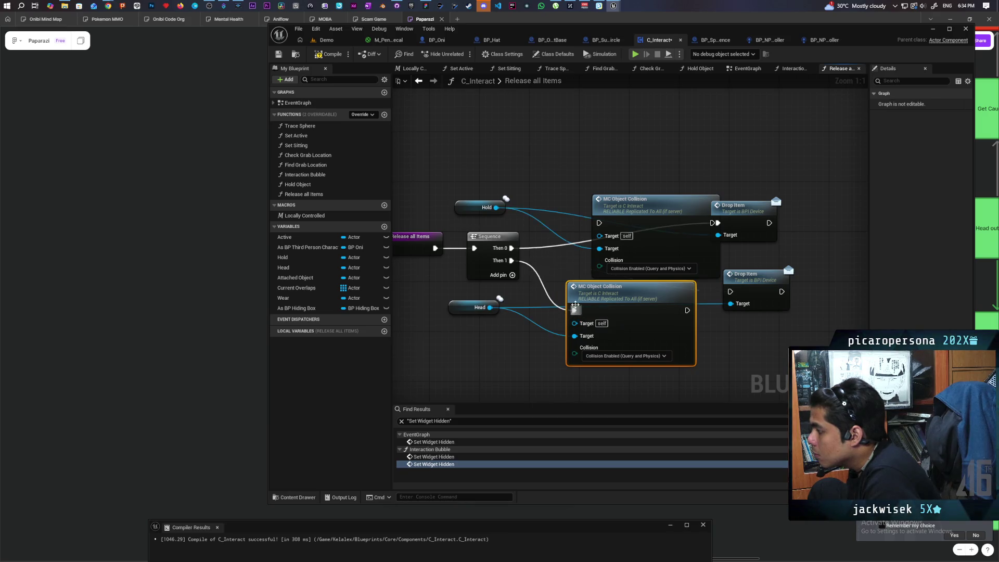
pyautogui.moveTo(511, 248); pyautogui.dragTo(599, 223)
pyautogui.moveTo(624, 199); pyautogui.dragTo(618, 187)
pyautogui.moveTo(681, 210); pyautogui.dragTo(717, 223)
pyautogui.moveTo(687, 311)
pyautogui.mouseDown()
pyautogui.moveTo(700, 320)
pyautogui.moveTo(720, 295)
pyautogui.moveTo(756, 301)
pyautogui.mouseUp()
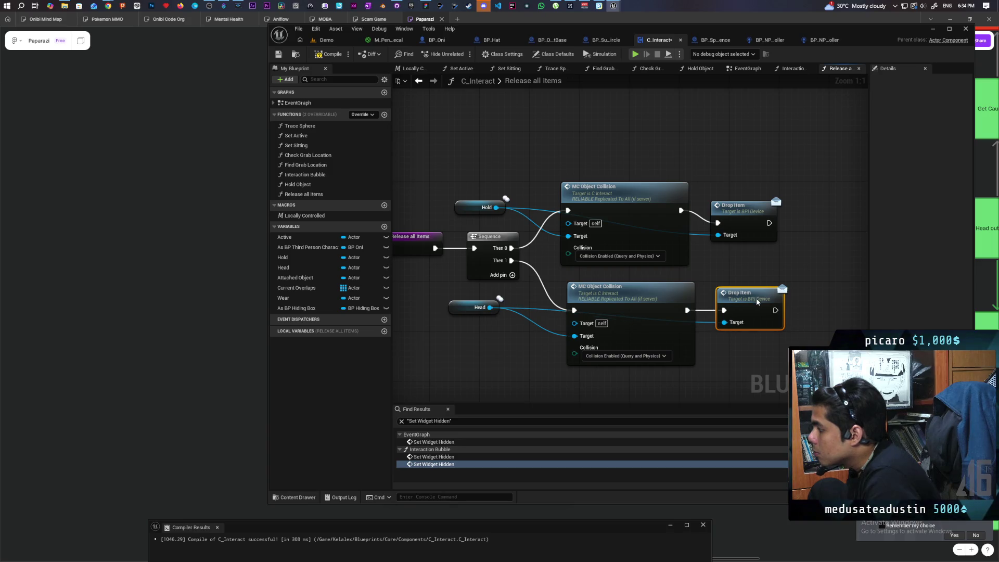
pyautogui.moveTo(739, 216); pyautogui.dragTo(740, 202)
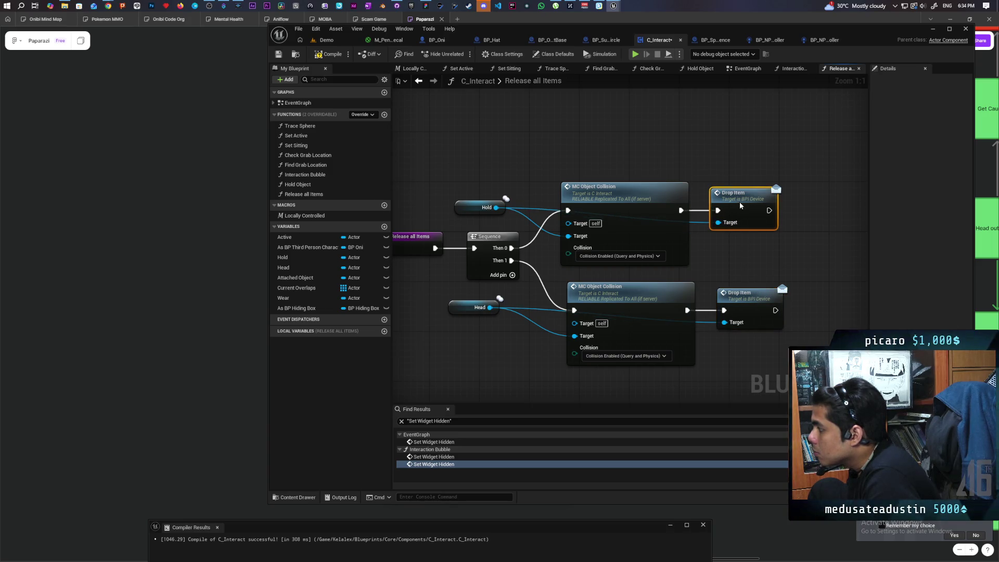
# Step: Return to the Demo level and start a new multiplayer play-test
pyautogui.click(748, 68)
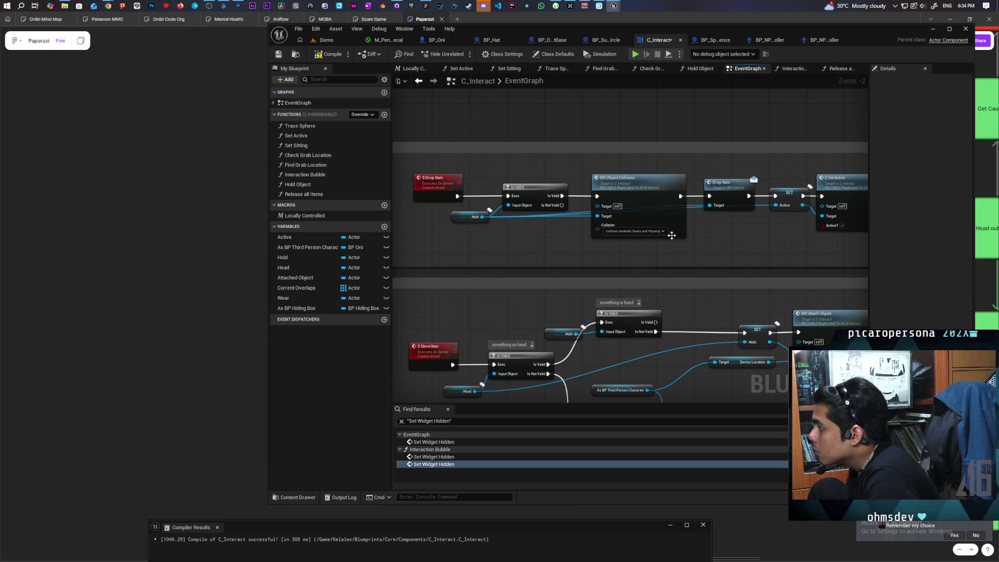
pyautogui.click(330, 41)
pyautogui.click(462, 54)
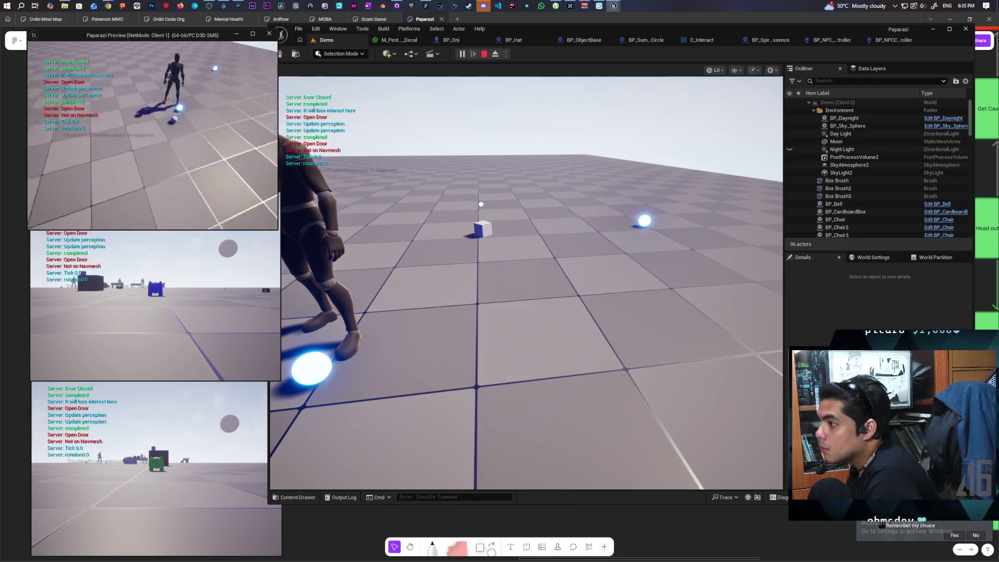
# Step: Stop the multiplayer play-test and return to editing the Demo level
pyautogui.press('Escape')
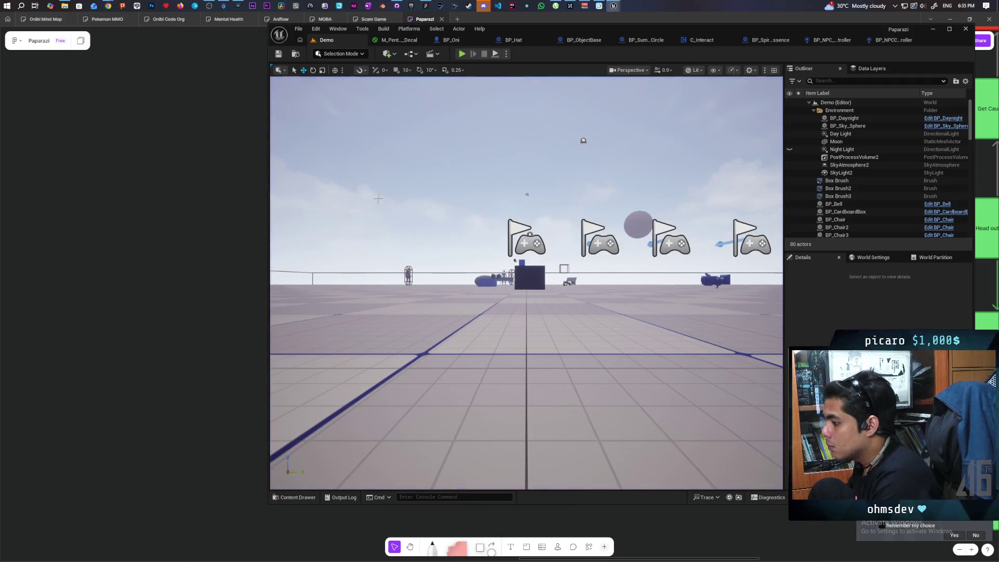
# Step: Commit the two changed files to main as 'fixed dropping objects on death' and push to origin
pyautogui.click(397, 6)
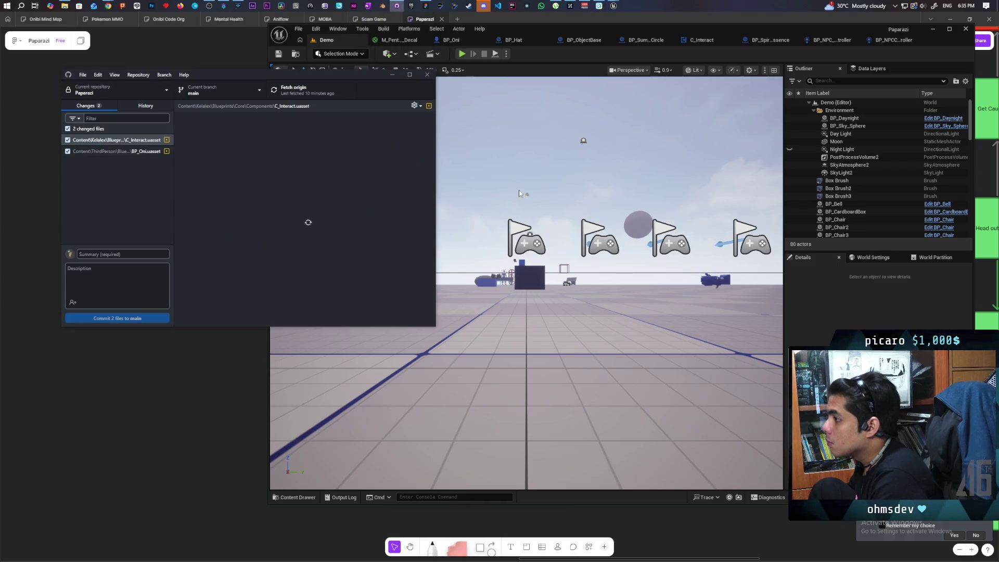
pyautogui.click(147, 256)
pyautogui.write('f')
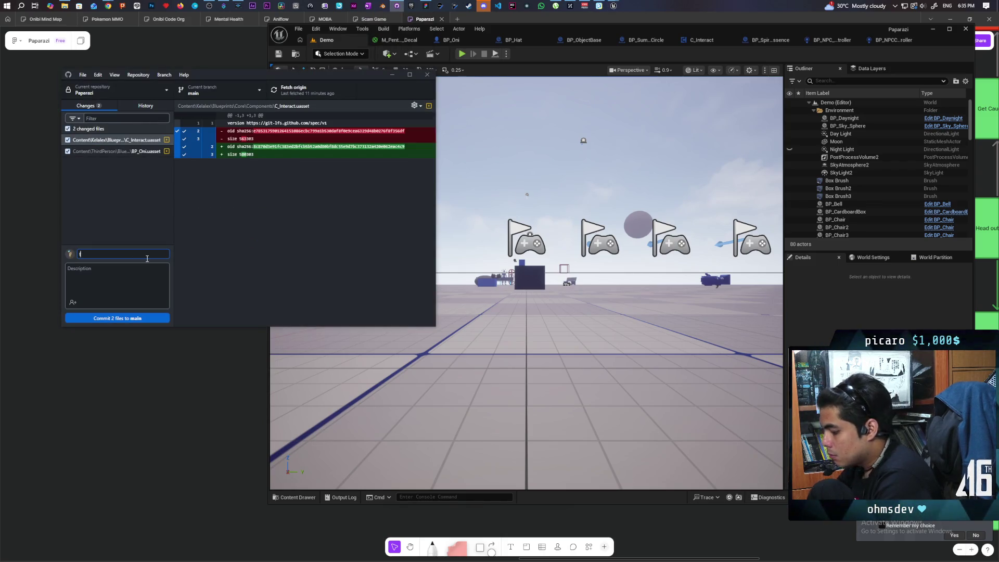
pyautogui.write('ixed dropp')
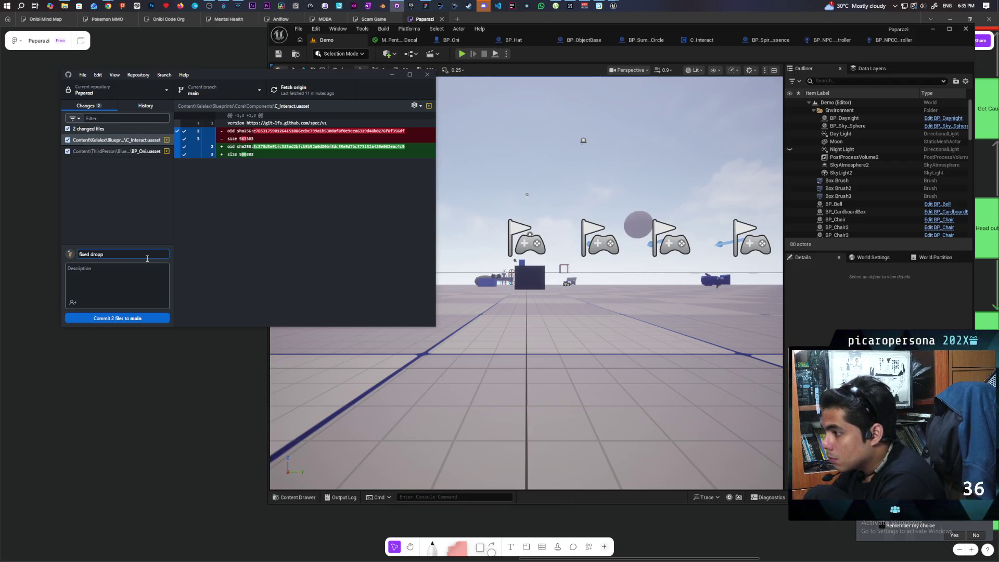
pyautogui.write('ing objects on death')
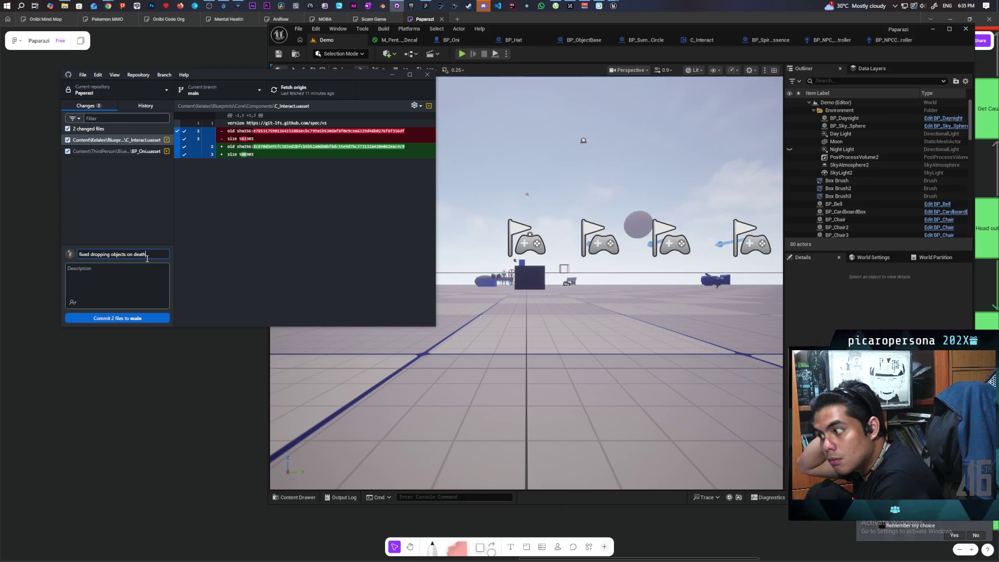
pyautogui.click(115, 318)
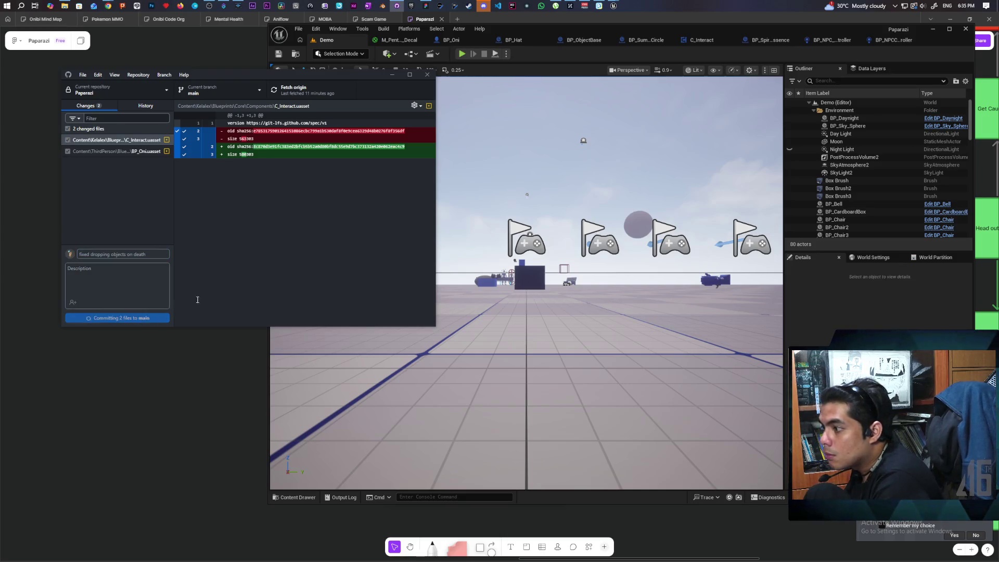
pyautogui.click(291, 92)
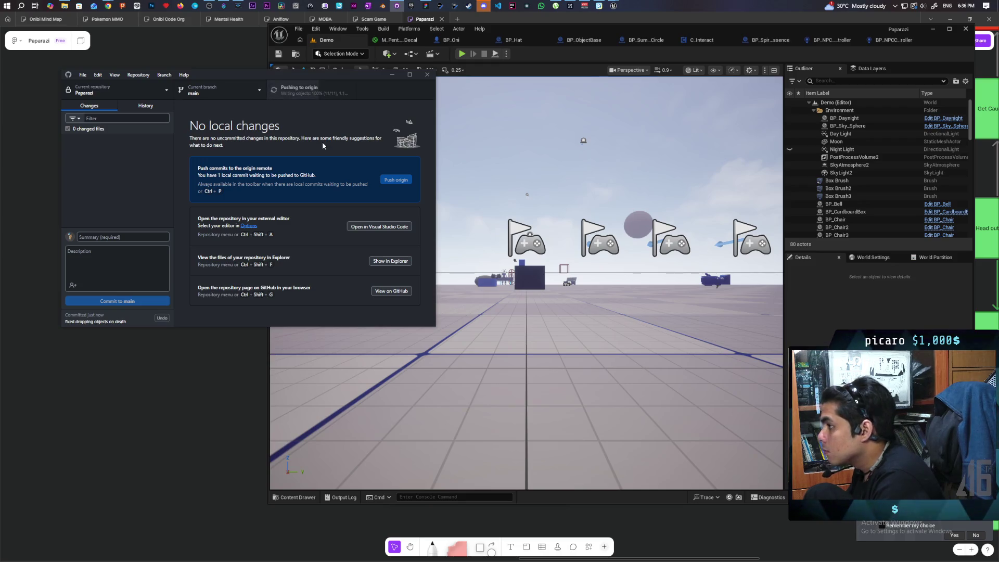
# Step: Add a 'fix drop object on death' bullet after 'from summoning' in the Paparazi task note
pyautogui.click(196, 394)
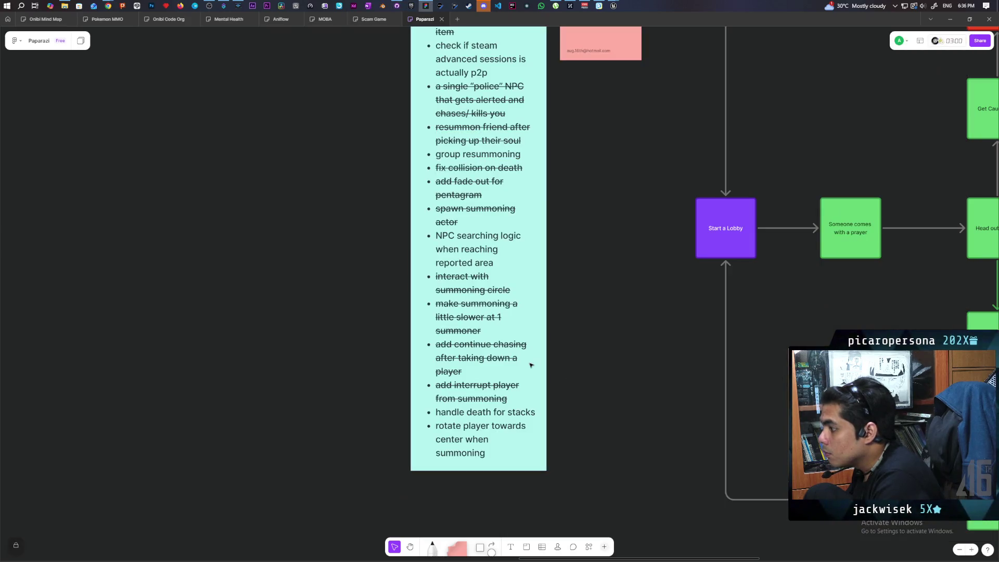
pyautogui.doubleClick(510, 405)
pyautogui.press('Return')
pyautogui.write('fix drop object')
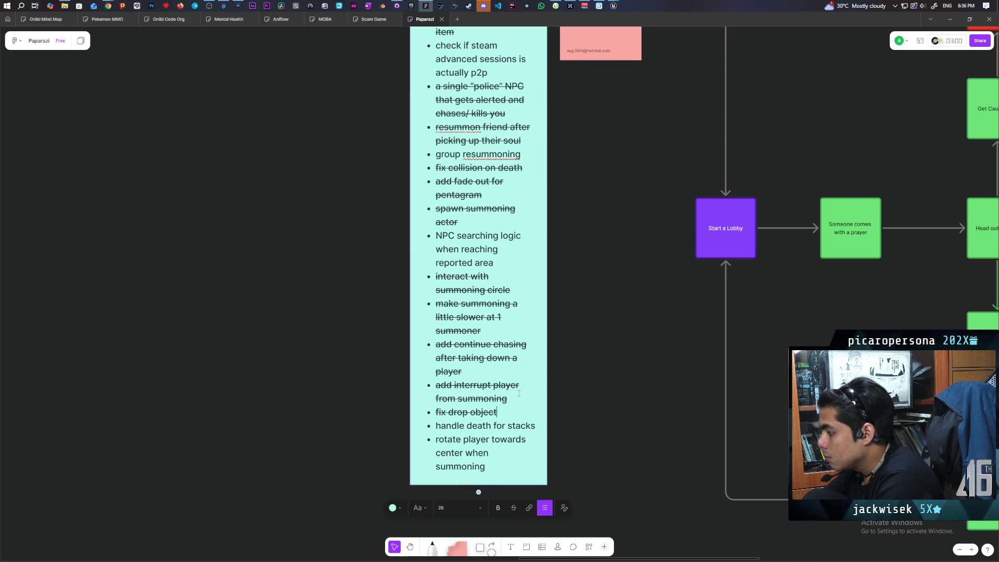
pyautogui.write('d')
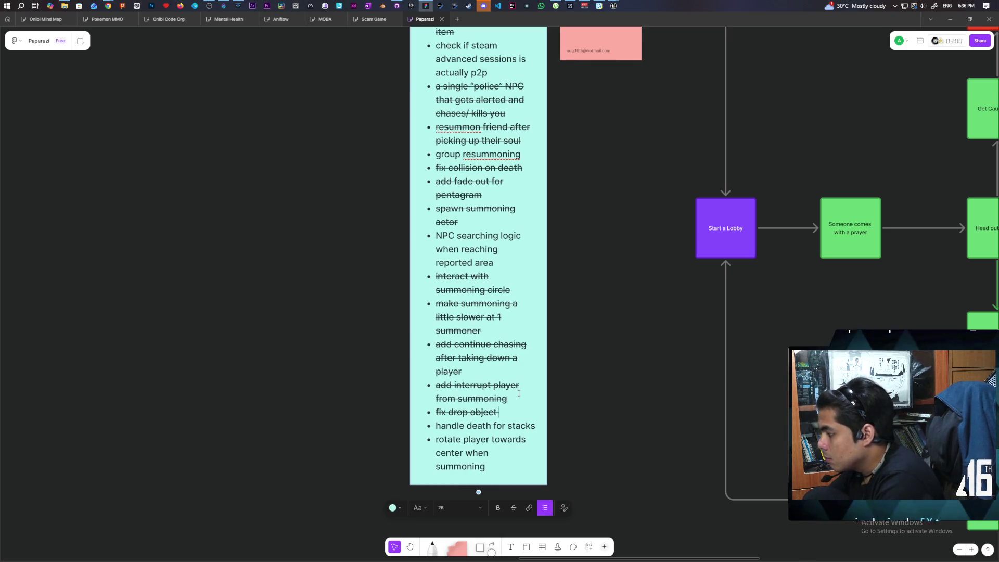
pyautogui.write('eath')
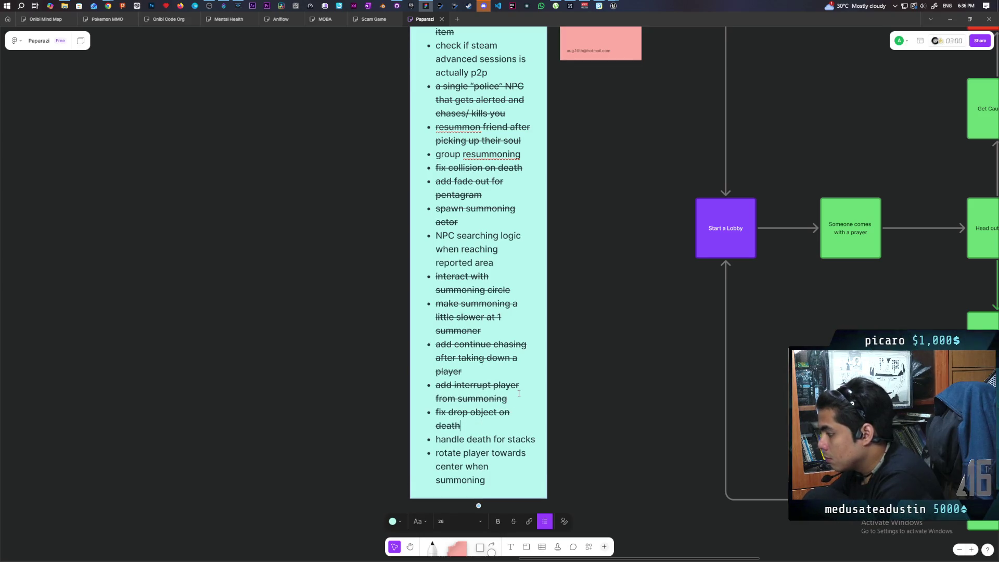
pyautogui.click(302, 388)
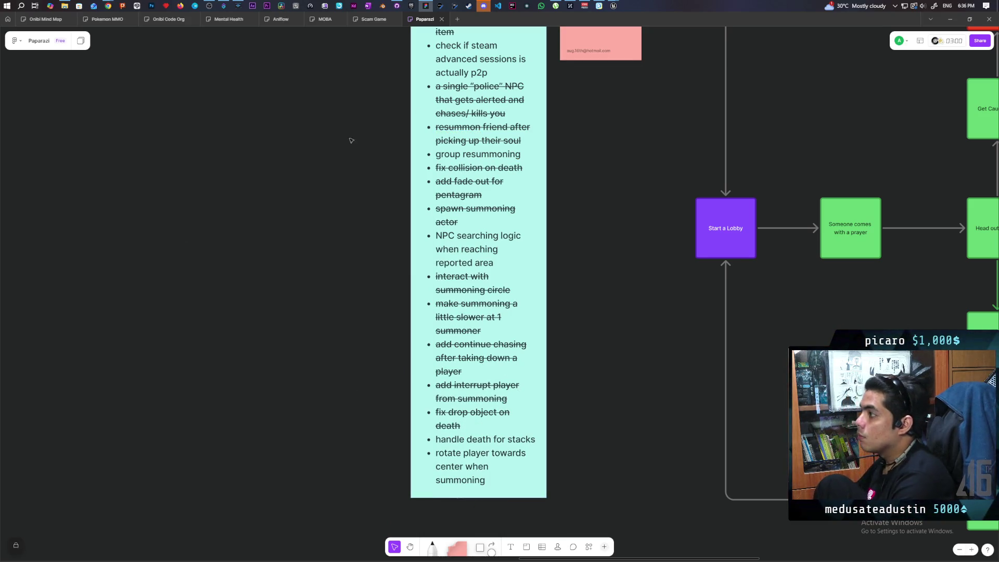
pyautogui.moveTo(614, 6)
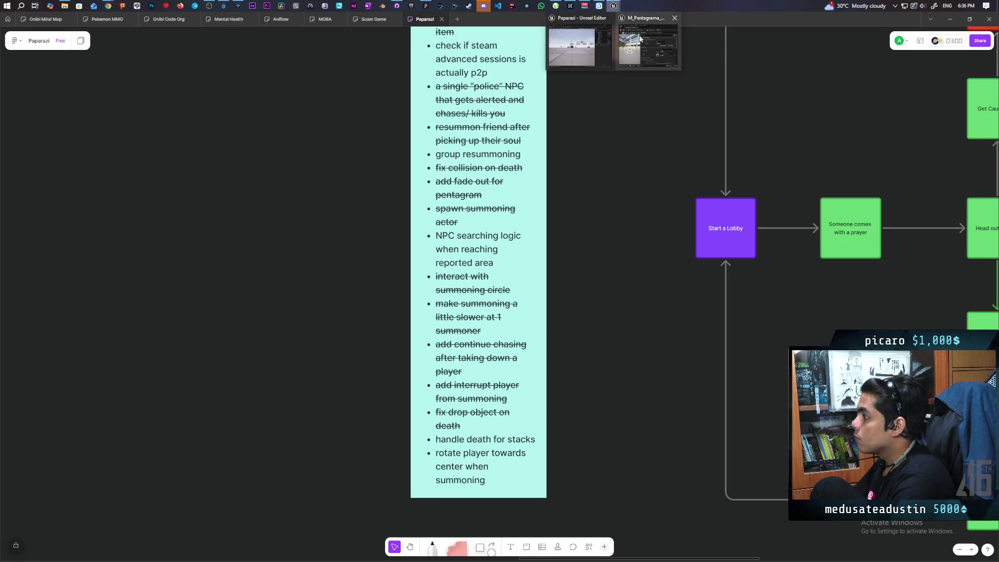
pyautogui.click(569, 49)
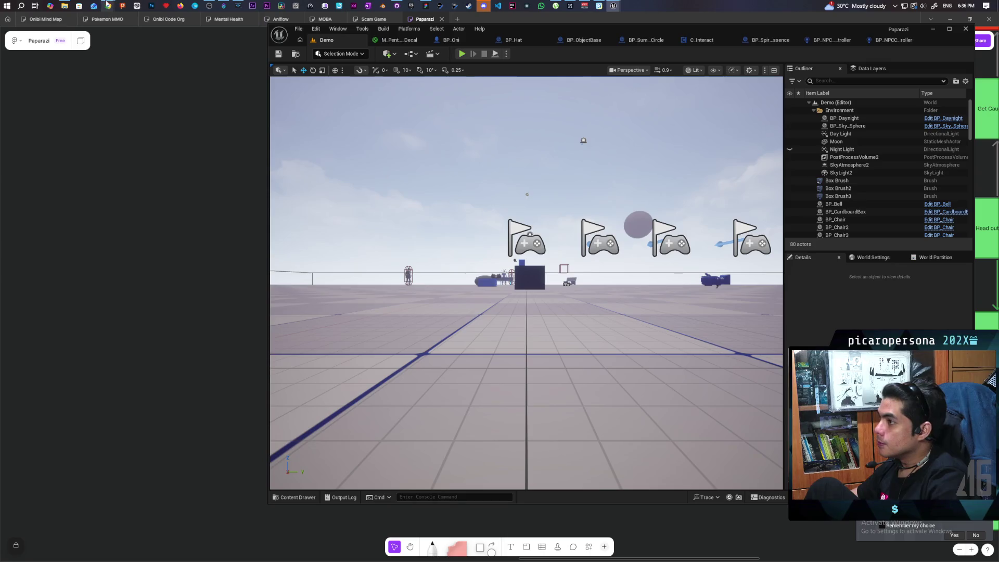
# Step: Bring the Paparazi Unreal editor showing the Demo level to the front
pyautogui.moveTo(107, 4)
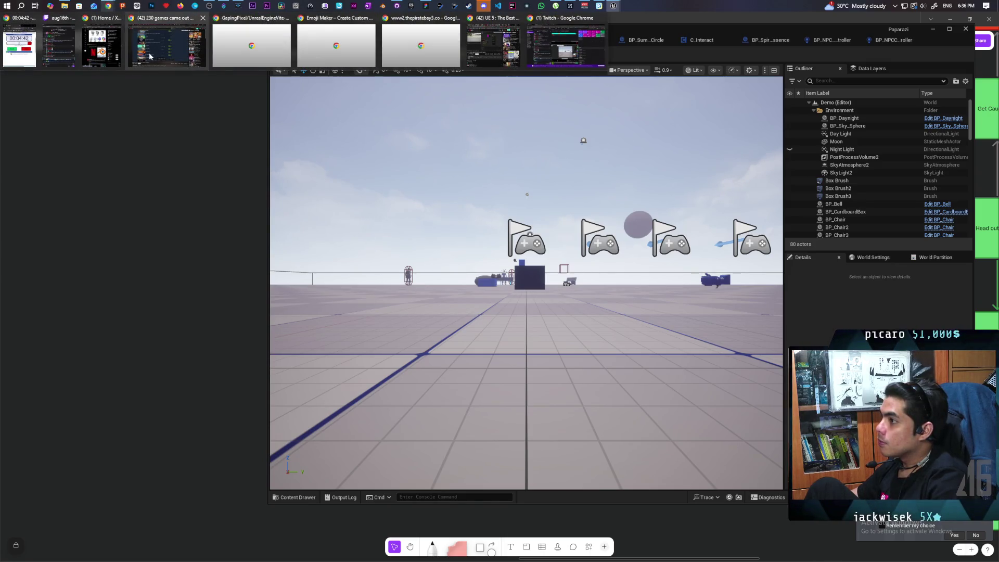
pyautogui.moveTo(150, 56)
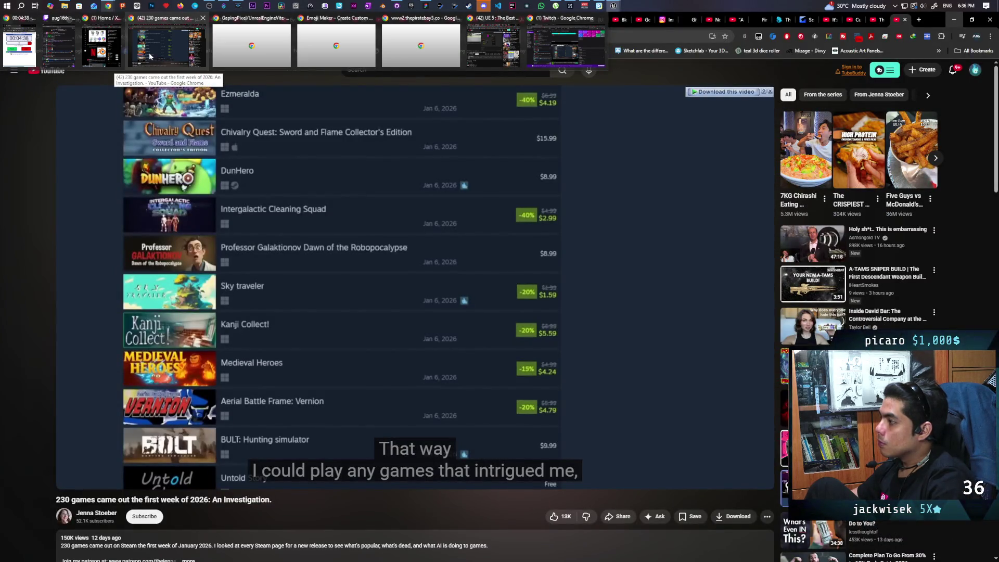
# Step: Bring up the YouTube video '230 games came out the first week of 2026' and scroll its page down and back up
pyautogui.click(150, 56)
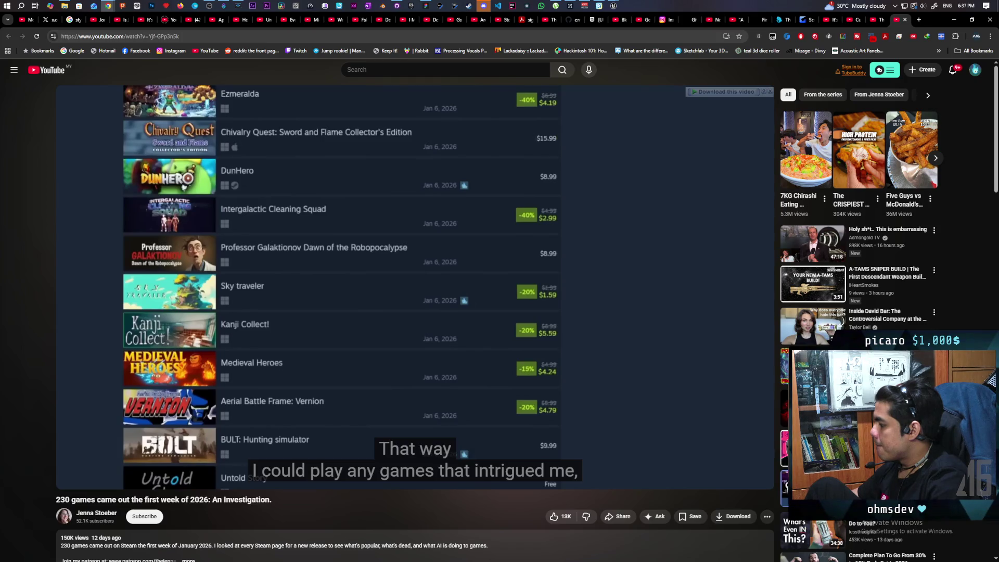
pyautogui.moveTo(232, 333)
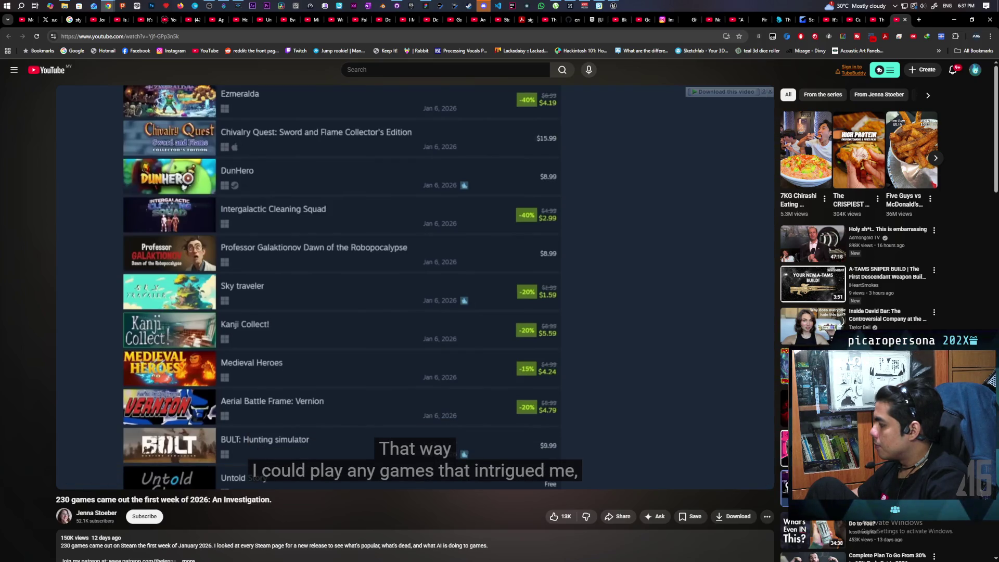
pyautogui.scroll(-2, 271, 317)
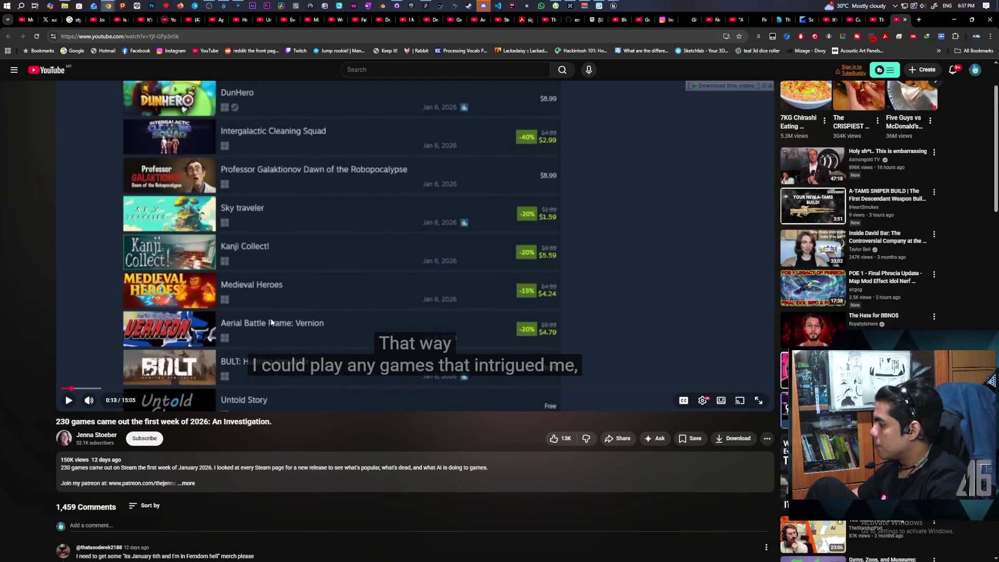
pyautogui.scroll(-2, 271, 322)
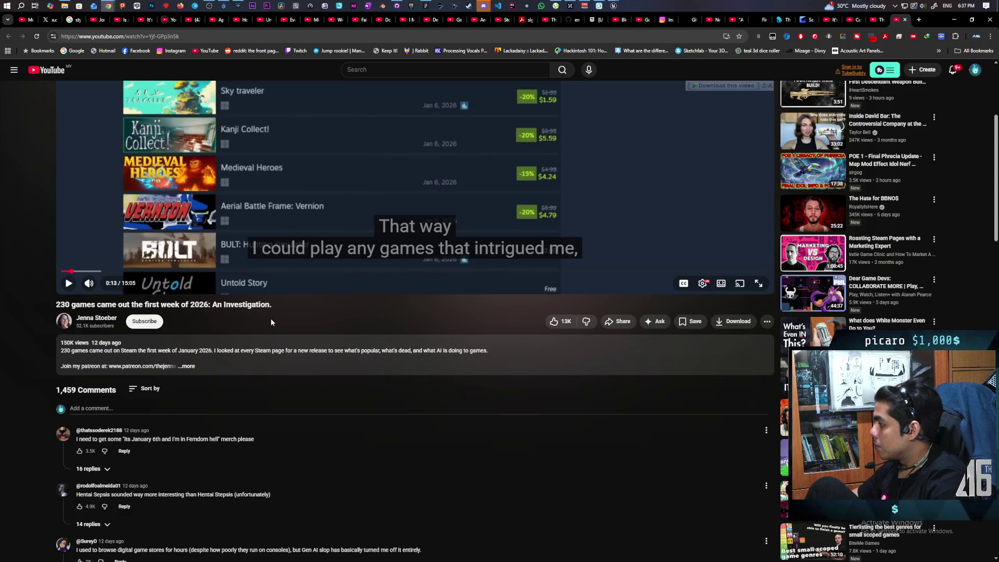
pyautogui.scroll(1, 271, 322)
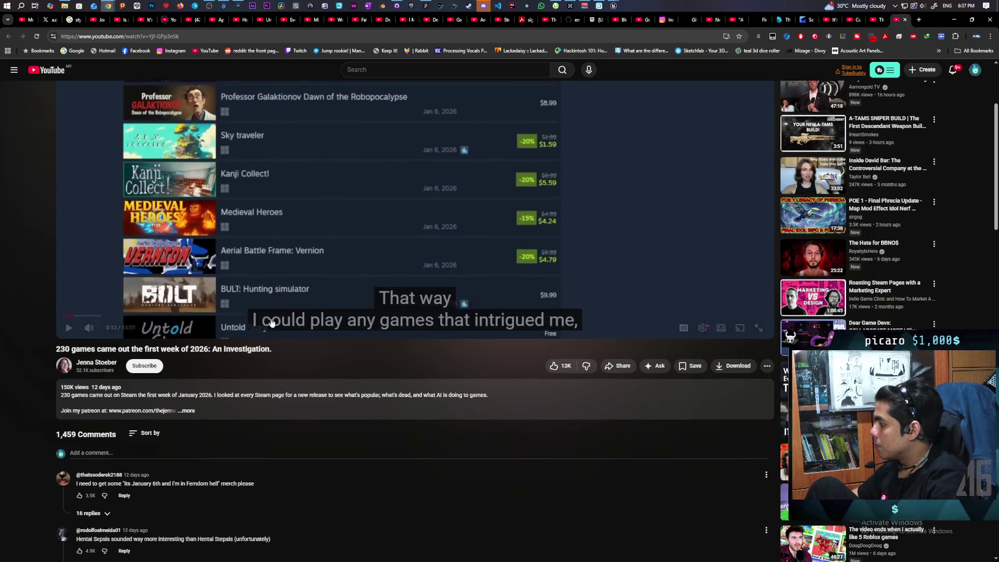
pyautogui.scroll(3, 270, 322)
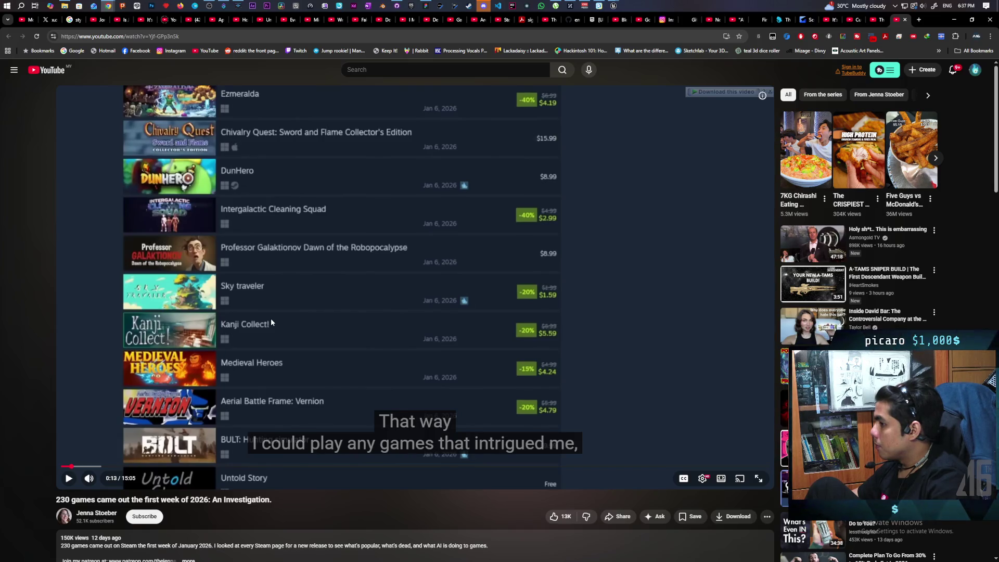
pyautogui.moveTo(614, 10)
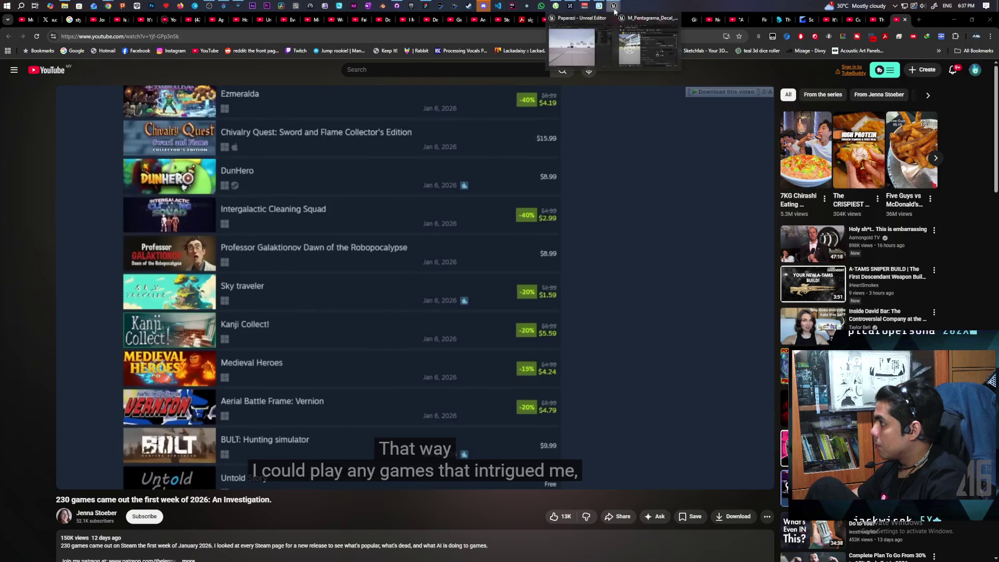
pyautogui.click(574, 48)
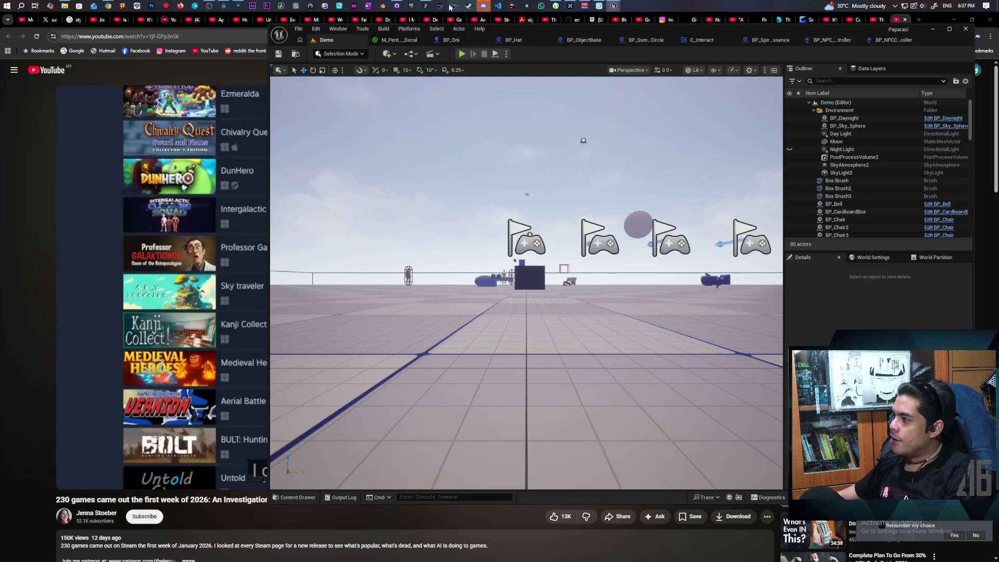
# Step: Reopen GitHub Desktop on the Paparazi repository, showing no local changes on main
pyautogui.click(396, 6)
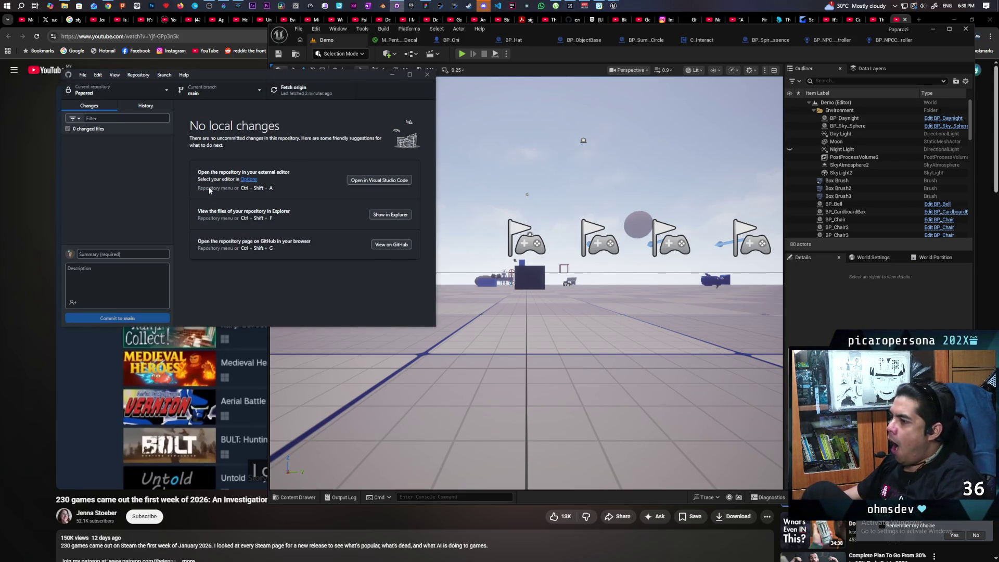
# Step: Open the commit history and inspect the 'fixed valid ref issue' commit's two changed files
pyautogui.click(146, 105)
pyautogui.click(135, 232)
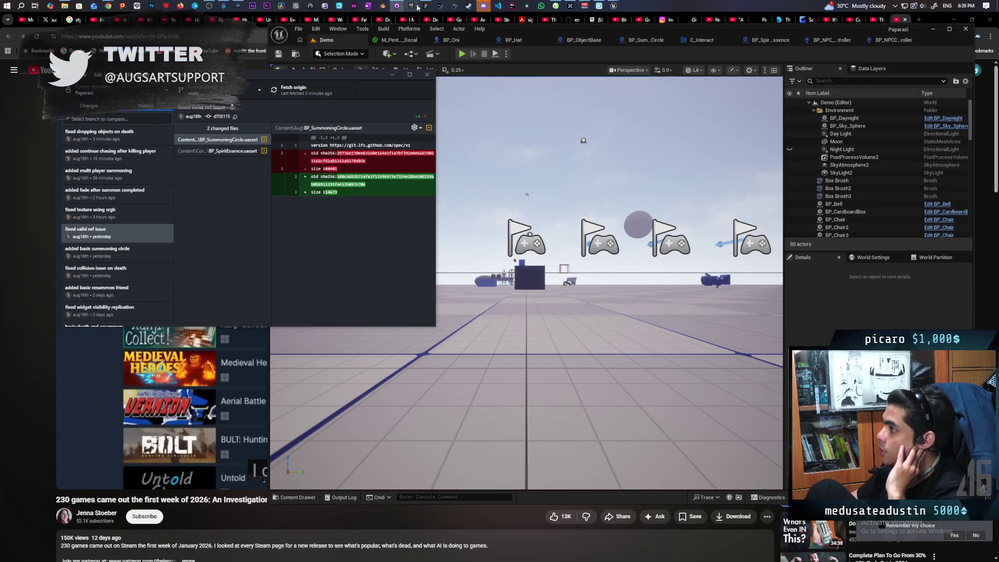
pyautogui.moveTo(425, 8)
pyautogui.moveTo(431, 37)
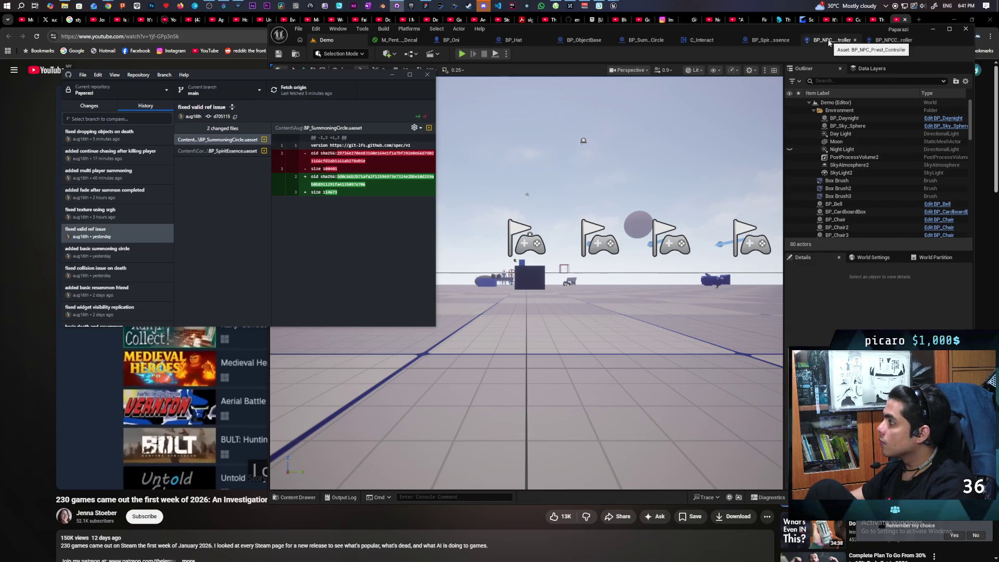
pyautogui.click(827, 42)
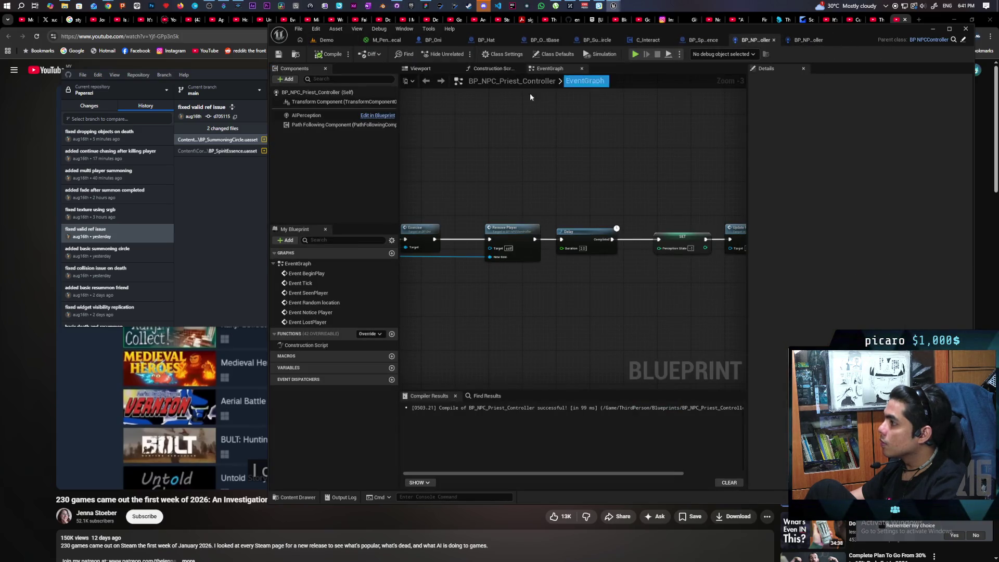
# Step: Check the priest controller blueprint's 3D viewport and node graph
pyautogui.click(433, 68)
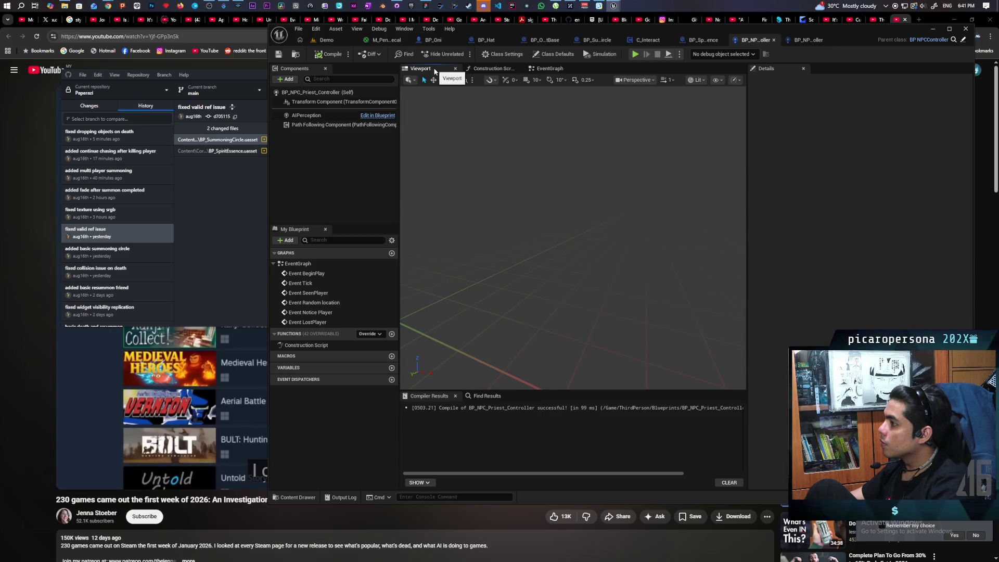
pyautogui.click(555, 70)
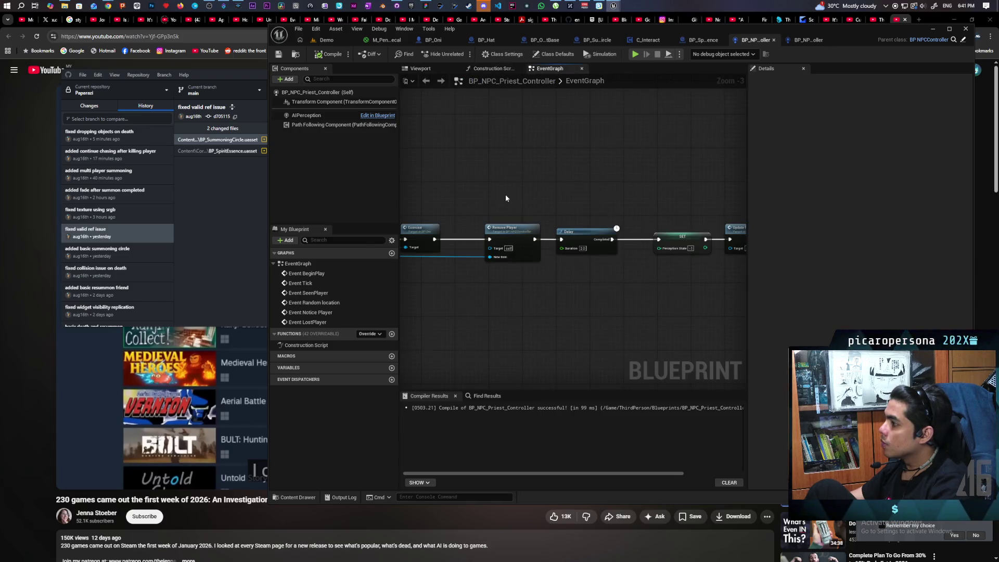
pyautogui.scroll(-5, 505, 192)
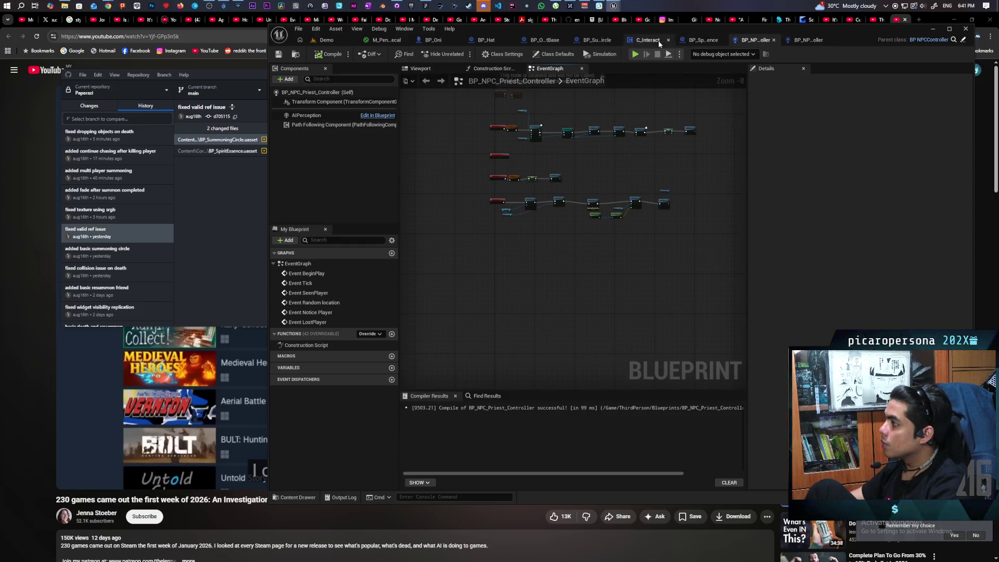
# Step: Pan and zoom around BP_SummoningCircle's event graph near the Death_Event nodes
pyautogui.click(595, 41)
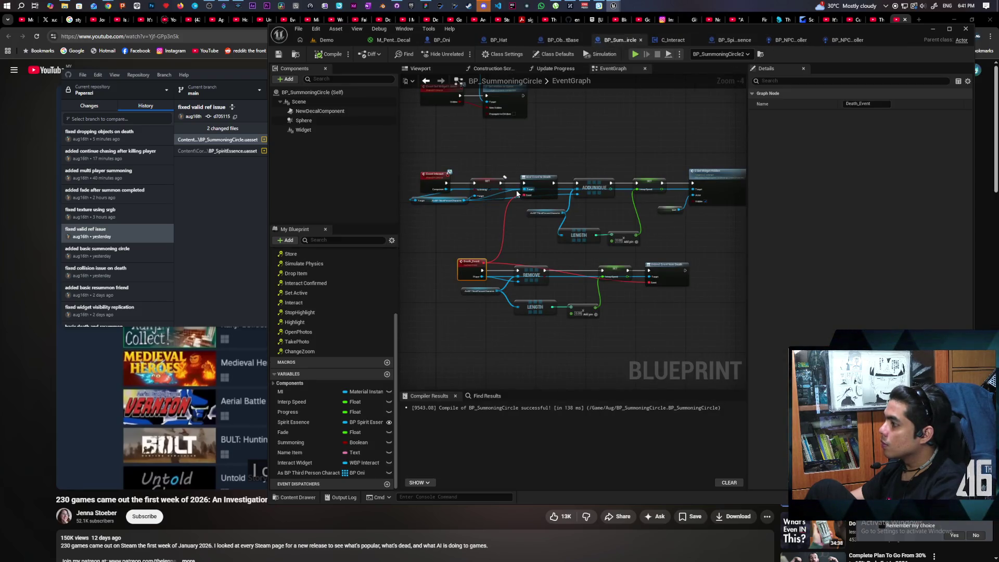
pyautogui.scroll(2, 525, 167)
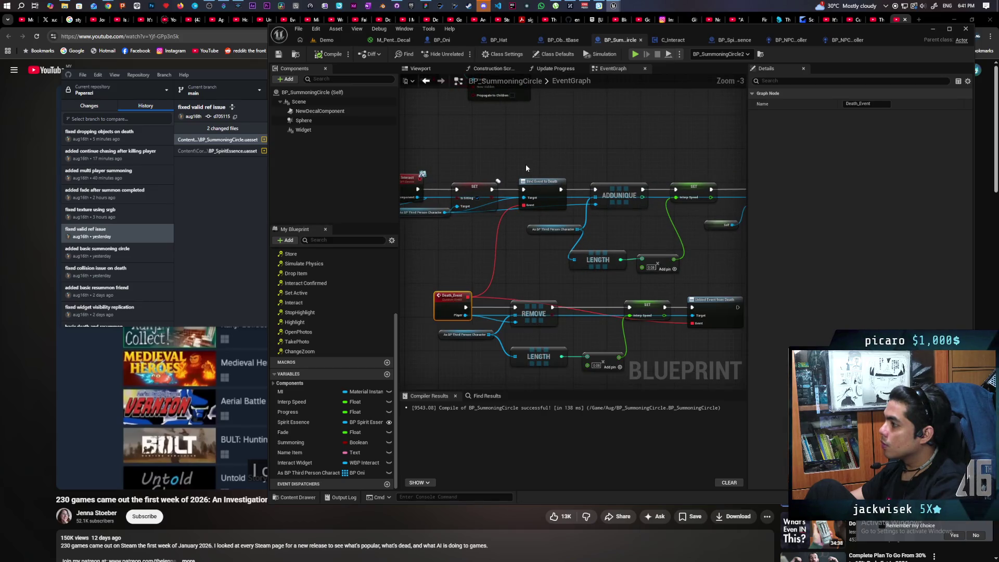
pyautogui.scroll(-1, 526, 168)
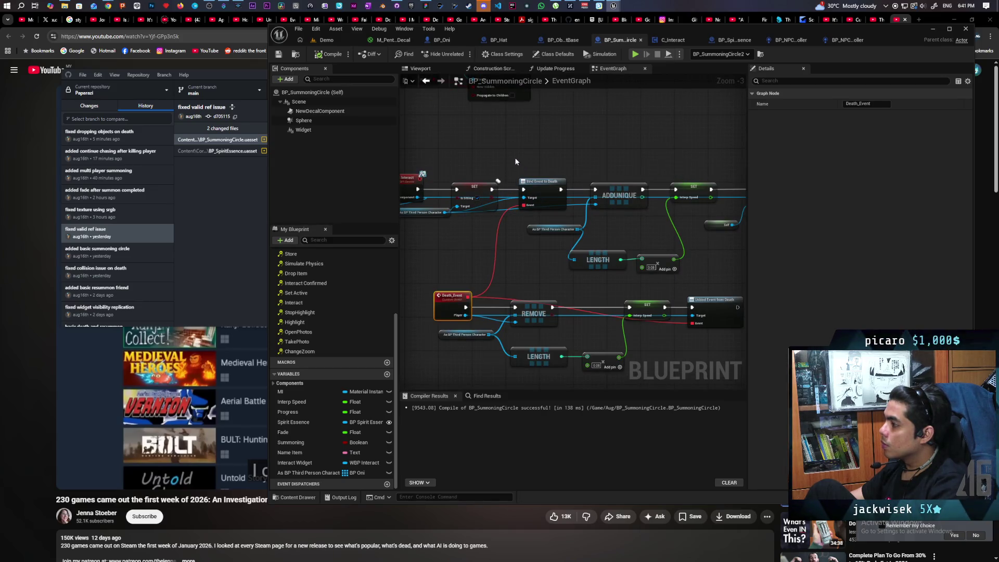
pyautogui.moveTo(545, 158); pyautogui.dragTo(487, 152)
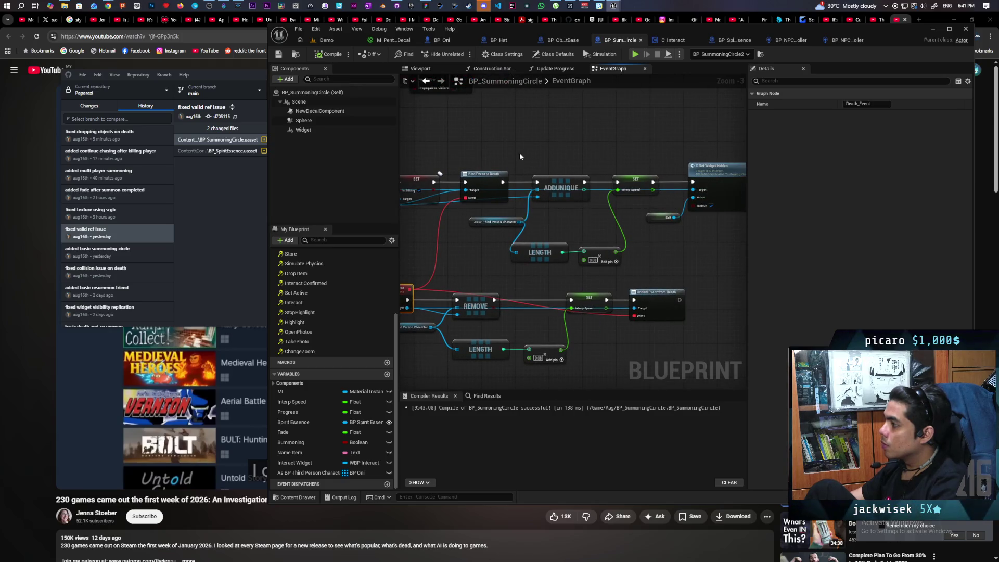
pyautogui.moveTo(477, 262)
pyautogui.mouseDown()
pyautogui.moveTo(497, 245)
pyautogui.moveTo(581, 232)
pyautogui.moveTo(556, 217)
pyautogui.moveTo(526, 241)
pyautogui.moveTo(546, 336)
pyautogui.moveTo(550, 323)
pyautogui.mouseUp()
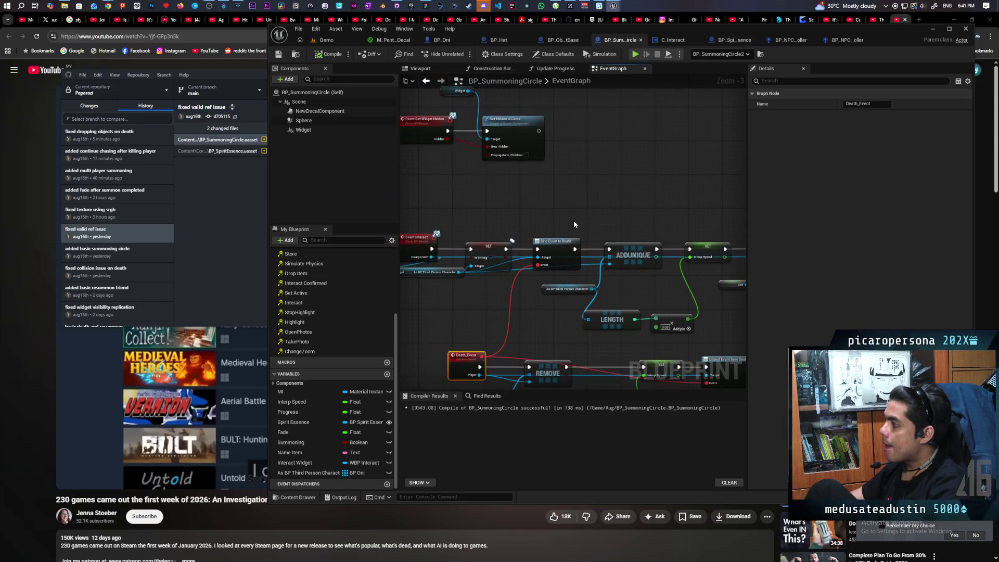
pyautogui.scroll(-2, 573, 224)
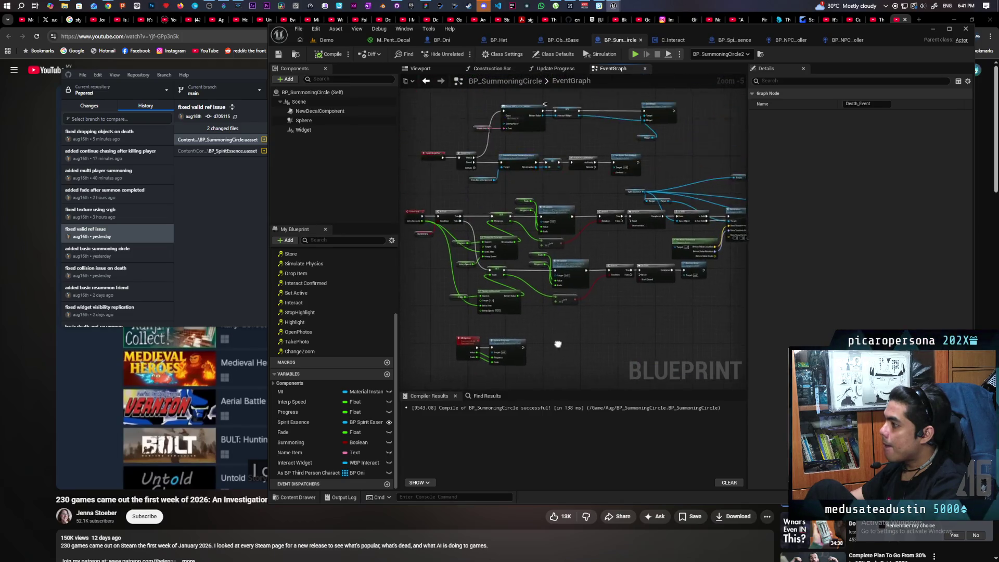
pyautogui.scroll(1, 558, 344)
pyautogui.moveTo(495, 276); pyautogui.dragTo(532, 261)
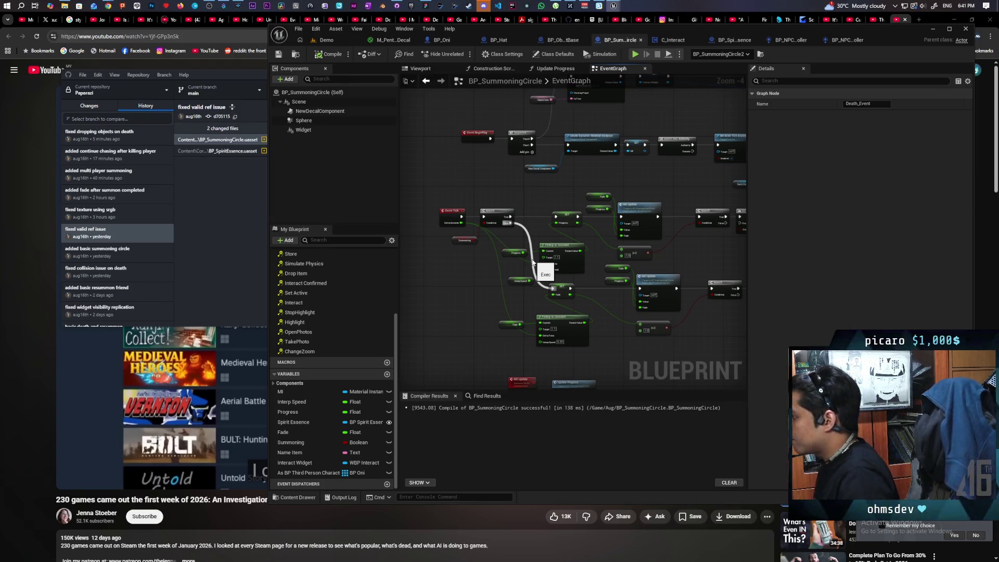
pyautogui.scroll(2, 587, 233)
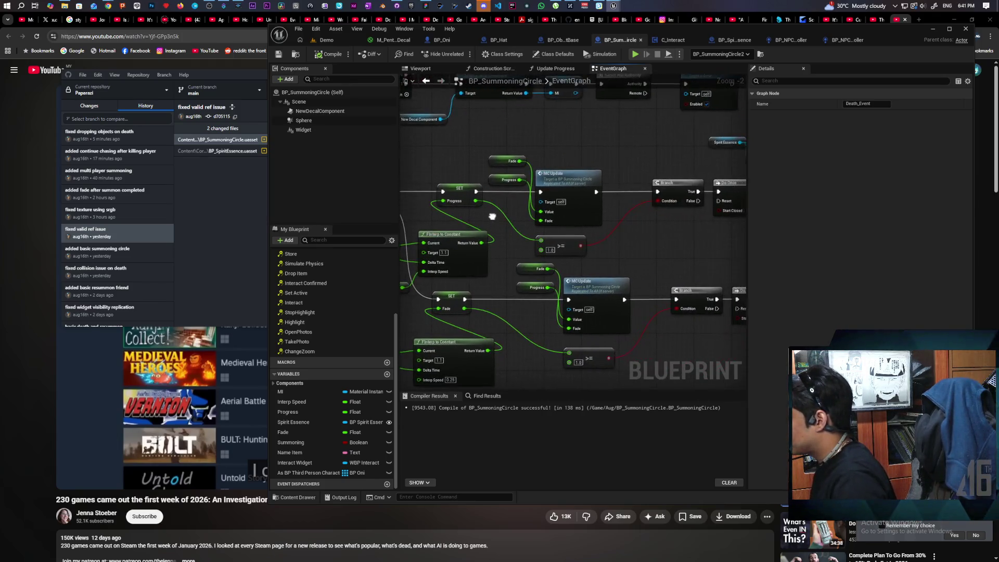
pyautogui.moveTo(492, 216)
pyautogui.mouseDown()
pyautogui.moveTo(423, 217)
pyautogui.moveTo(447, 213)
pyautogui.mouseUp()
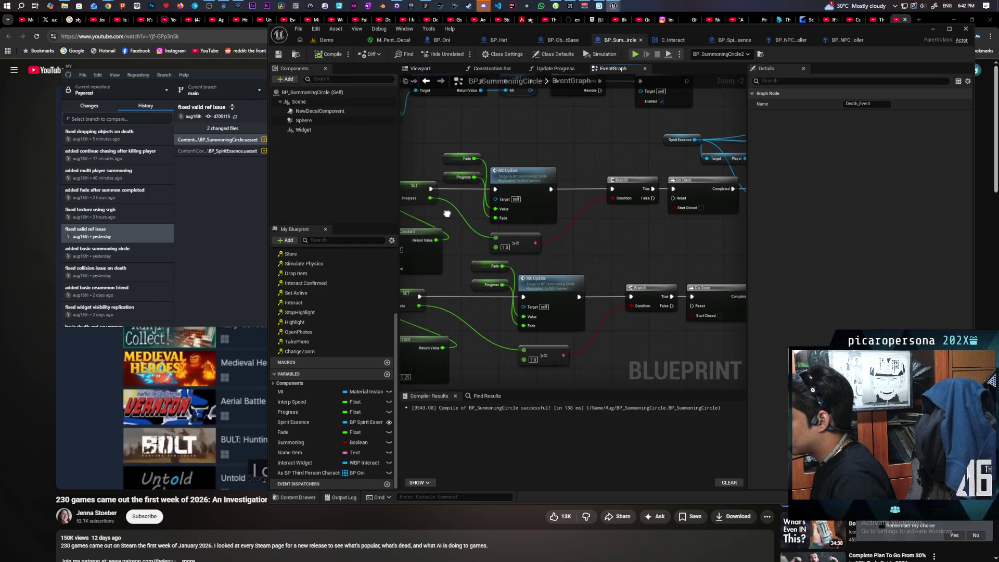
# Step: Add a Get node for As BP Third Person Character near the MC Update nodes
pyautogui.scroll(-2, 561, 220)
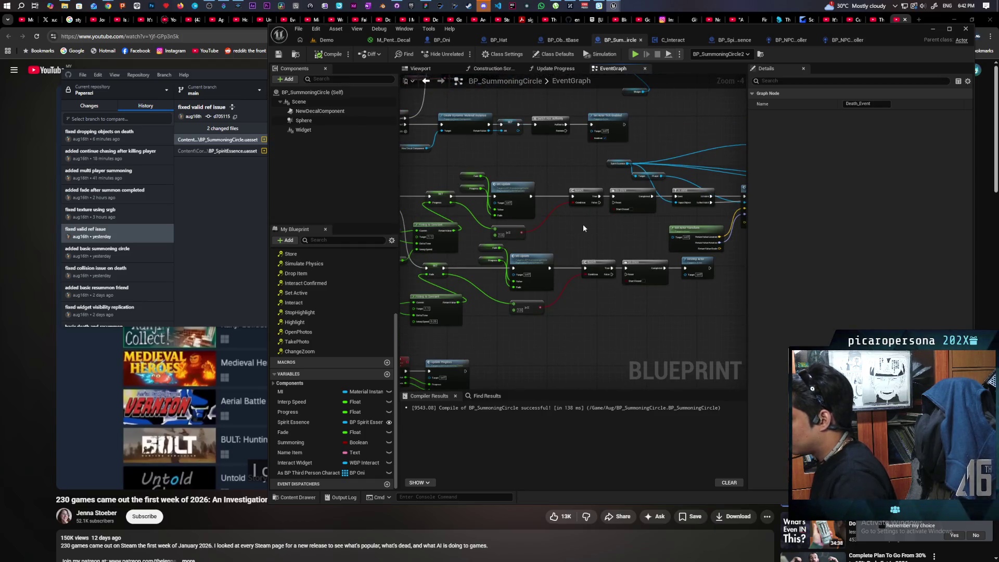
pyautogui.moveTo(583, 228); pyautogui.dragTo(649, 236)
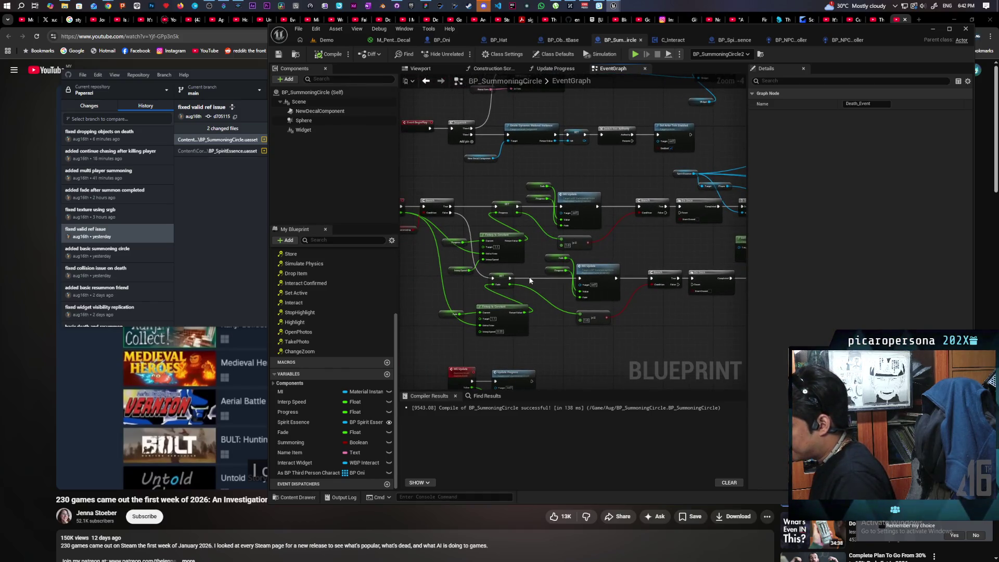
pyautogui.scroll(1, 532, 264)
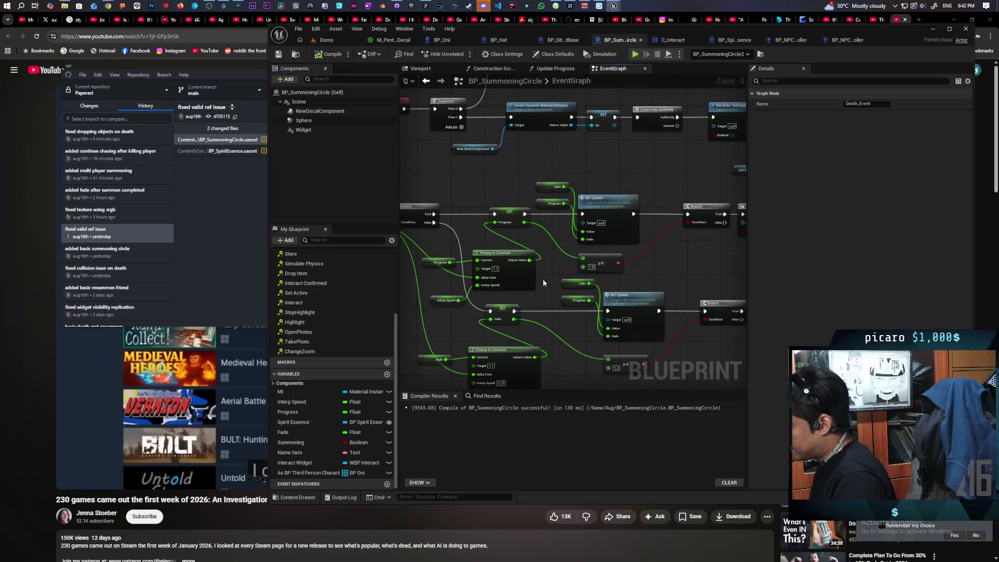
pyautogui.moveTo(509, 281)
pyautogui.mouseDown()
pyautogui.moveTo(521, 294)
pyautogui.moveTo(457, 312)
pyautogui.mouseUp()
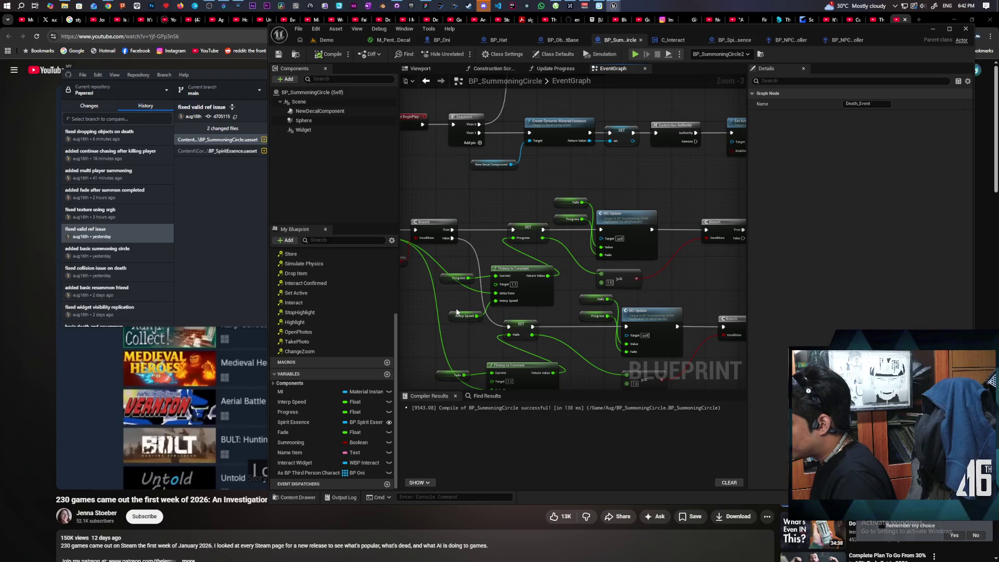
pyautogui.moveTo(457, 312)
pyautogui.mouseDown()
pyautogui.moveTo(479, 328)
pyautogui.moveTo(428, 315)
pyautogui.mouseUp()
pyautogui.moveTo(659, 288)
pyautogui.mouseDown()
pyautogui.moveTo(608, 283)
pyautogui.moveTo(657, 278)
pyautogui.mouseUp()
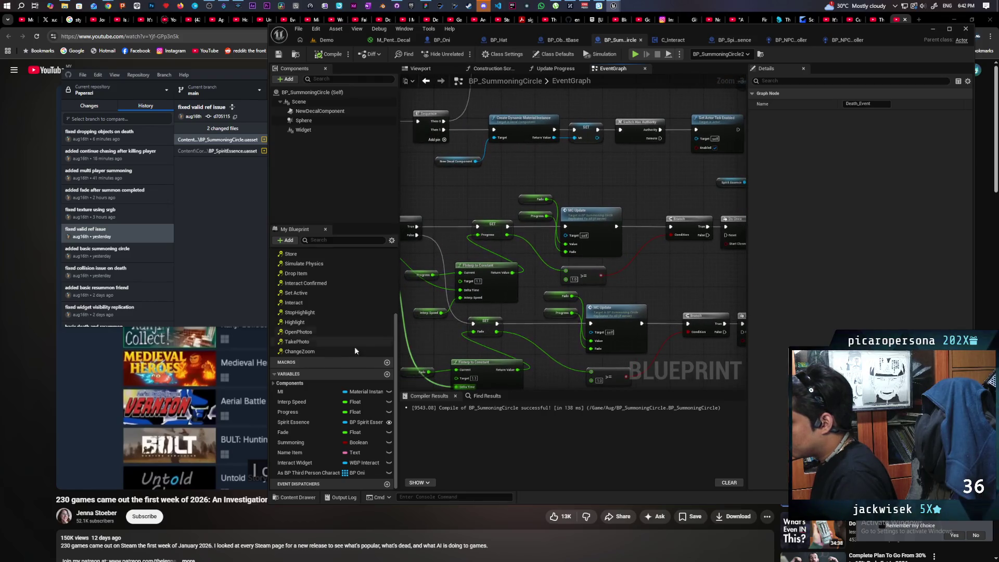
pyautogui.moveTo(304, 474)
pyautogui.mouseDown()
pyautogui.moveTo(572, 219)
pyautogui.moveTo(557, 180)
pyautogui.moveTo(611, 204)
pyautogui.mouseUp()
# Step: Attach an Is Empty check to the As BP Third Person Character getter
pyautogui.click(577, 192)
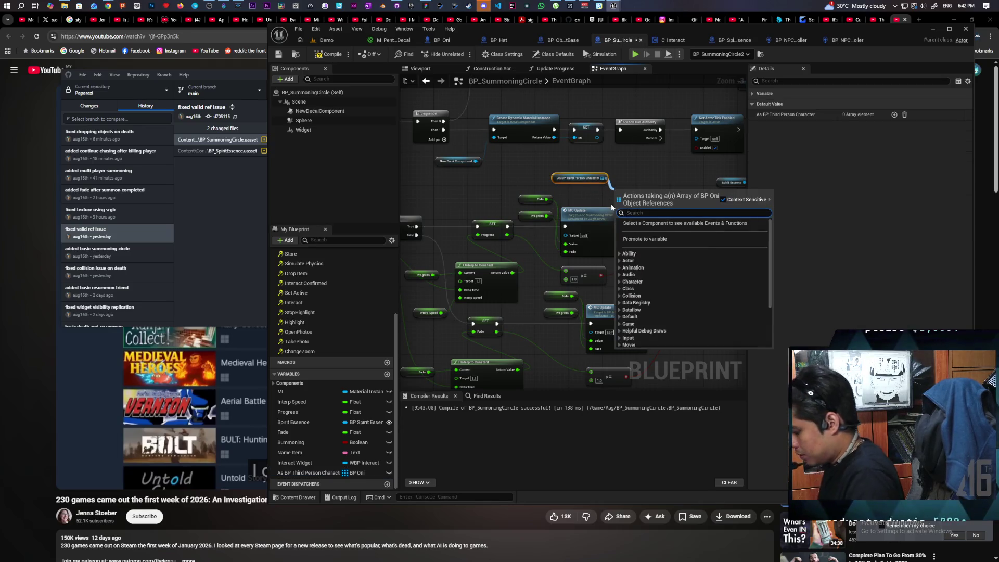
pyautogui.write('empty')
pyautogui.press('Return')
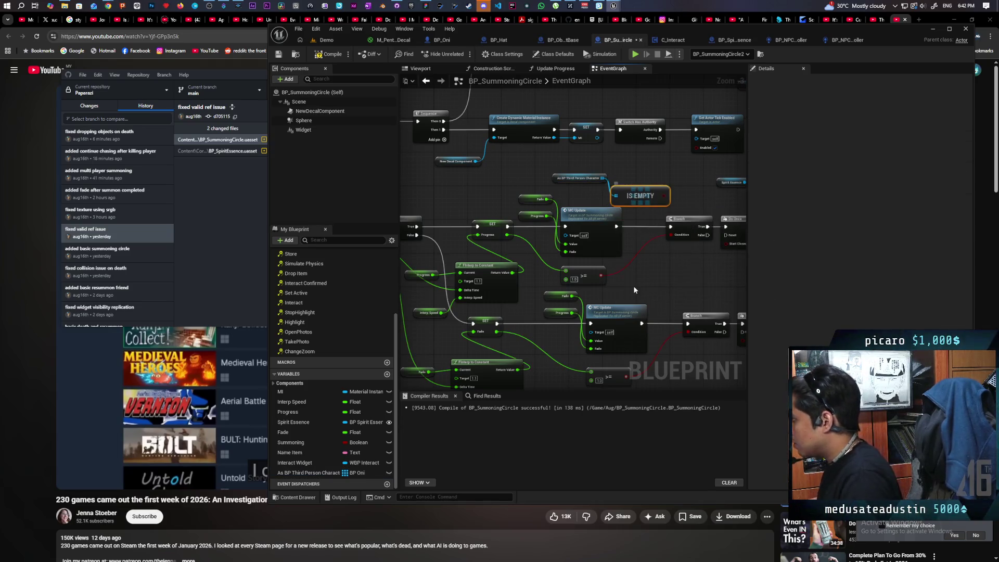
pyautogui.moveTo(645, 196); pyautogui.dragTo(590, 180)
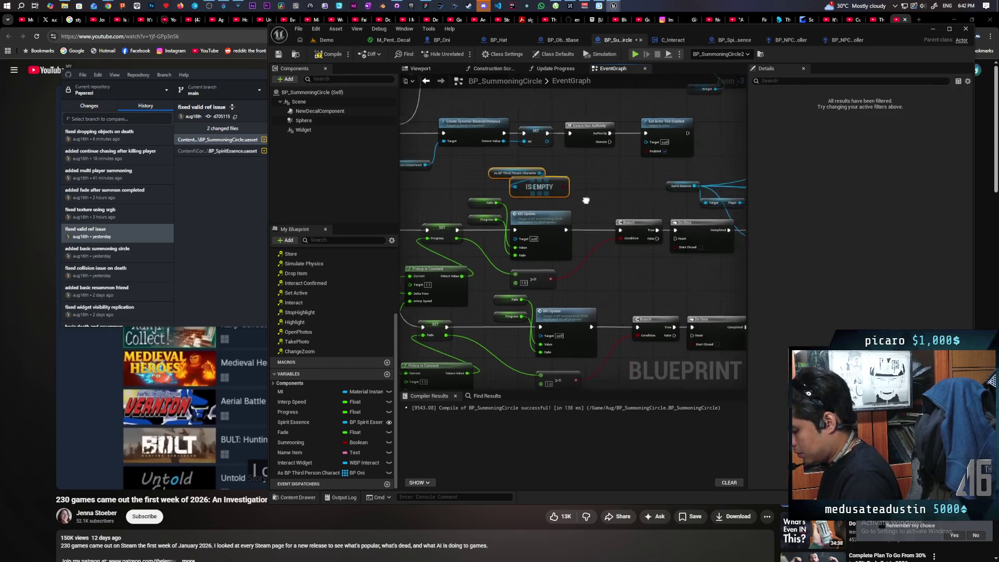
# Step: Add a Branch after MC Update with IS EMPTY driving its Condition, plus SET Summoning
pyautogui.click(581, 192)
pyautogui.moveTo(545, 242); pyautogui.dragTo(587, 206)
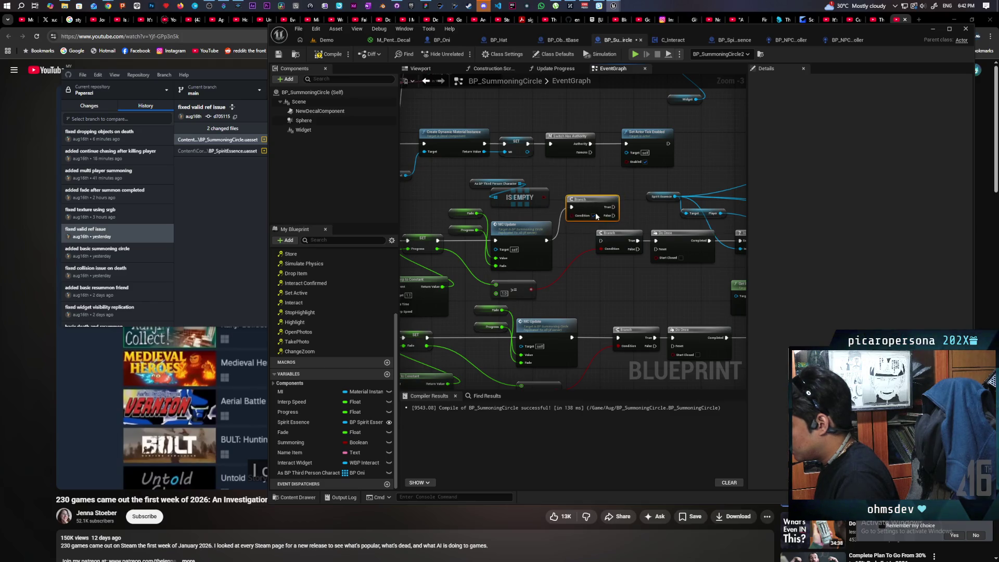
pyautogui.moveTo(543, 198)
pyautogui.mouseDown()
pyautogui.moveTo(602, 242)
pyautogui.moveTo(622, 240)
pyautogui.moveTo(614, 263)
pyautogui.moveTo(561, 276)
pyautogui.moveTo(578, 269)
pyautogui.moveTo(593, 218)
pyautogui.moveTo(633, 226)
pyautogui.mouseUp()
pyautogui.click(651, 255)
pyautogui.moveTo(620, 316)
pyautogui.mouseDown()
pyautogui.moveTo(518, 324)
pyautogui.moveTo(637, 306)
pyautogui.moveTo(569, 232)
pyautogui.mouseUp()
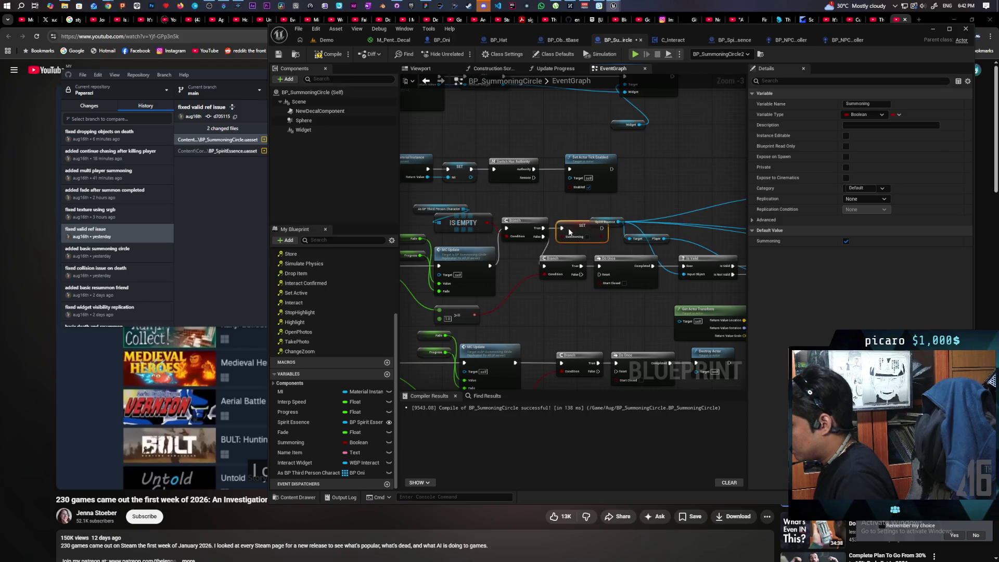
pyautogui.scroll(-1, 570, 240)
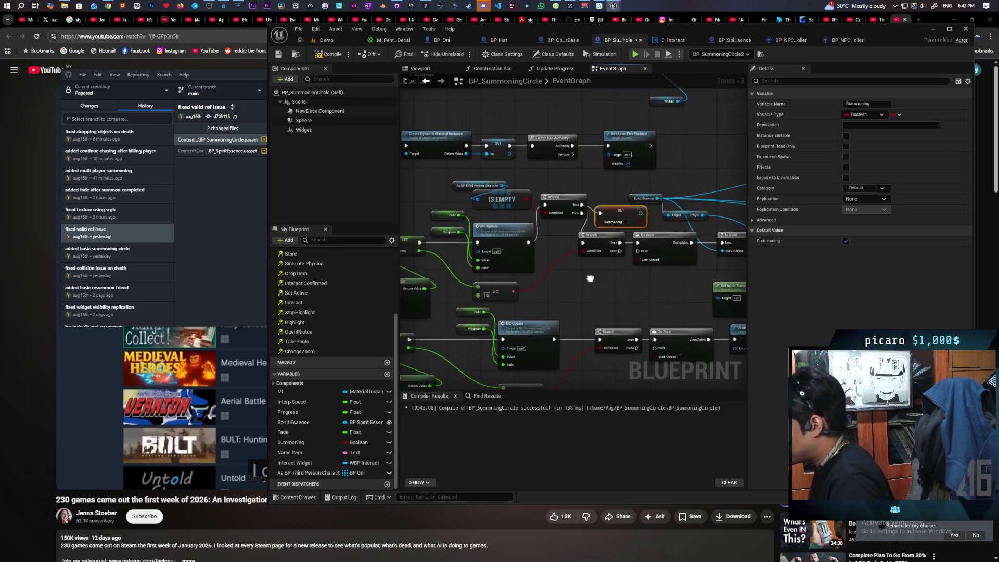
# Step: Survey the REMOVE and LENGTH chain, then select the IS EMPTY and Branch nodes
pyautogui.moveTo(559, 287)
pyautogui.mouseDown()
pyautogui.moveTo(561, 207)
pyautogui.moveTo(596, 227)
pyautogui.moveTo(584, 229)
pyautogui.mouseUp()
pyautogui.scroll(-1, 560, 215)
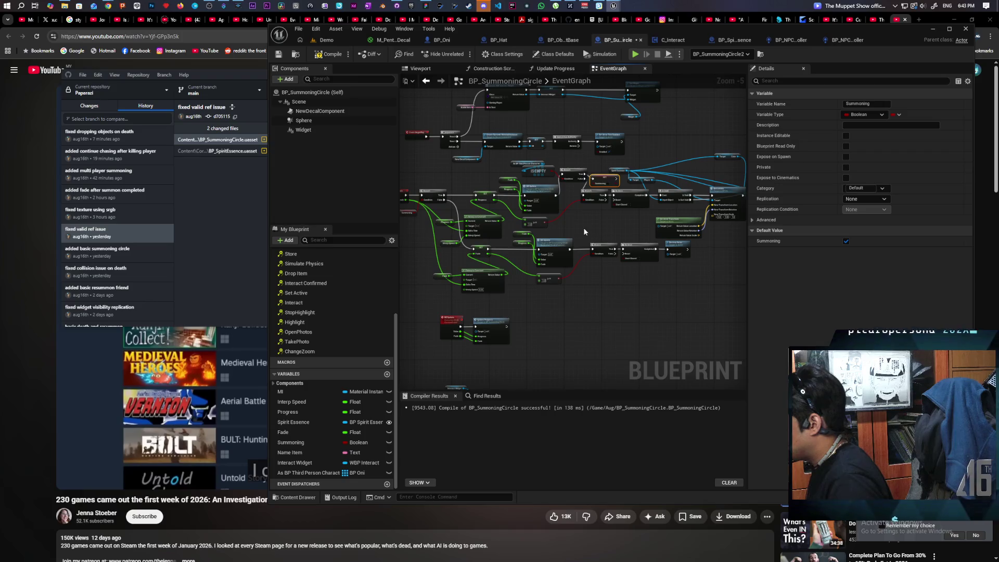
pyautogui.moveTo(583, 227)
pyautogui.mouseDown()
pyautogui.moveTo(563, 278)
pyautogui.moveTo(572, 151)
pyautogui.mouseUp()
pyautogui.moveTo(572, 258); pyautogui.dragTo(582, 154)
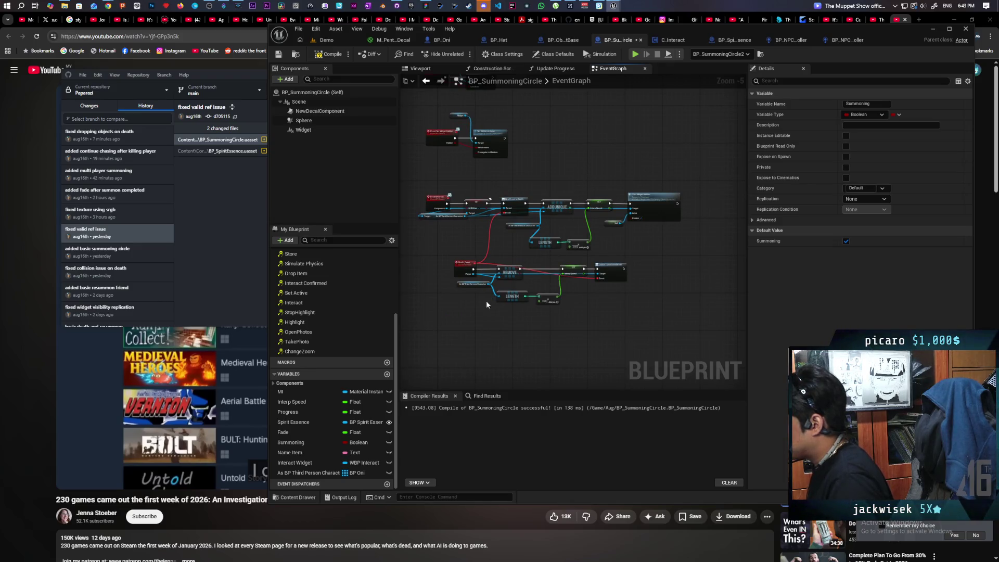
pyautogui.scroll(1, 588, 301)
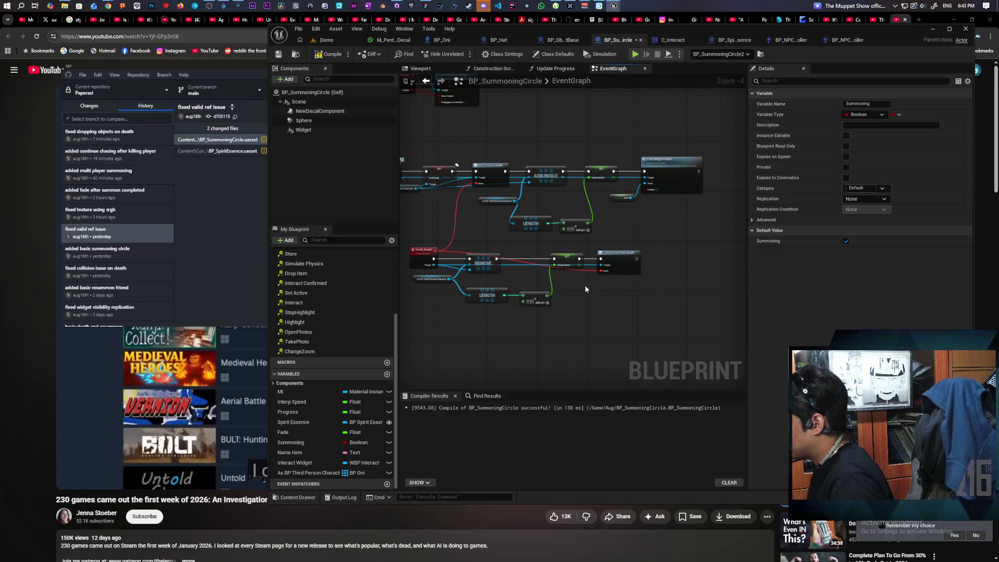
pyautogui.hotkey('alt', 'Left')
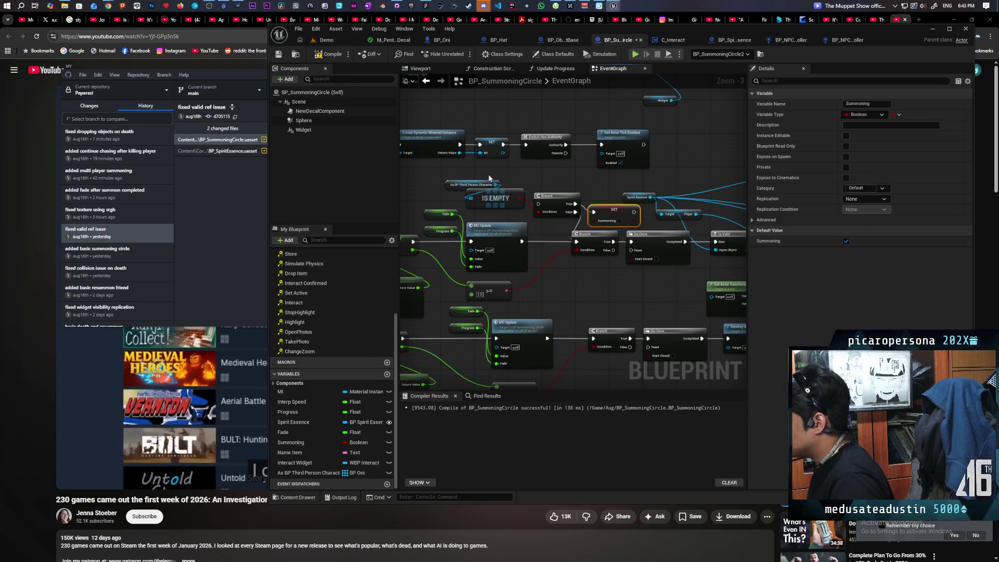
pyautogui.moveTo(489, 178); pyautogui.dragTo(599, 214)
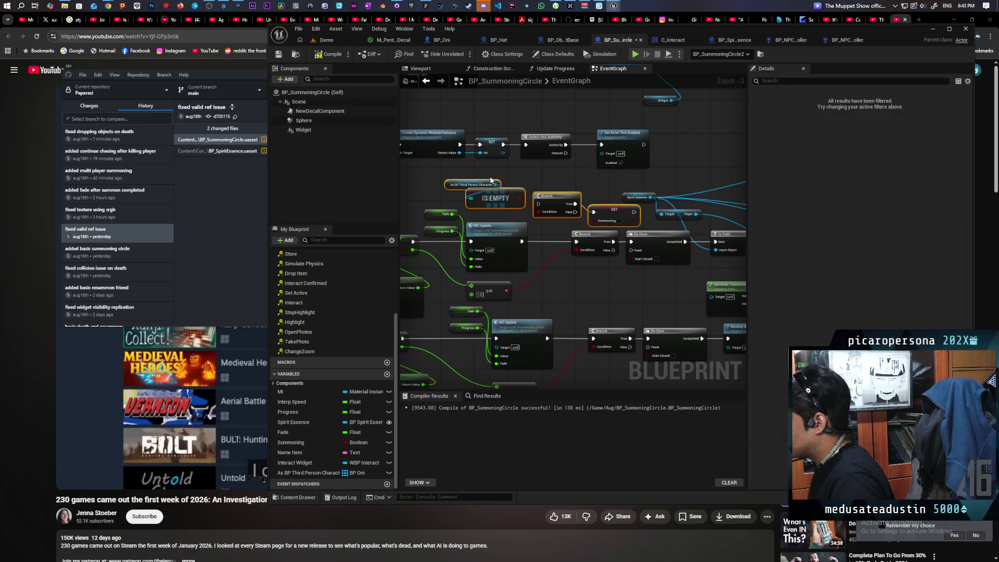
pyautogui.moveTo(488, 177); pyautogui.dragTo(597, 210)
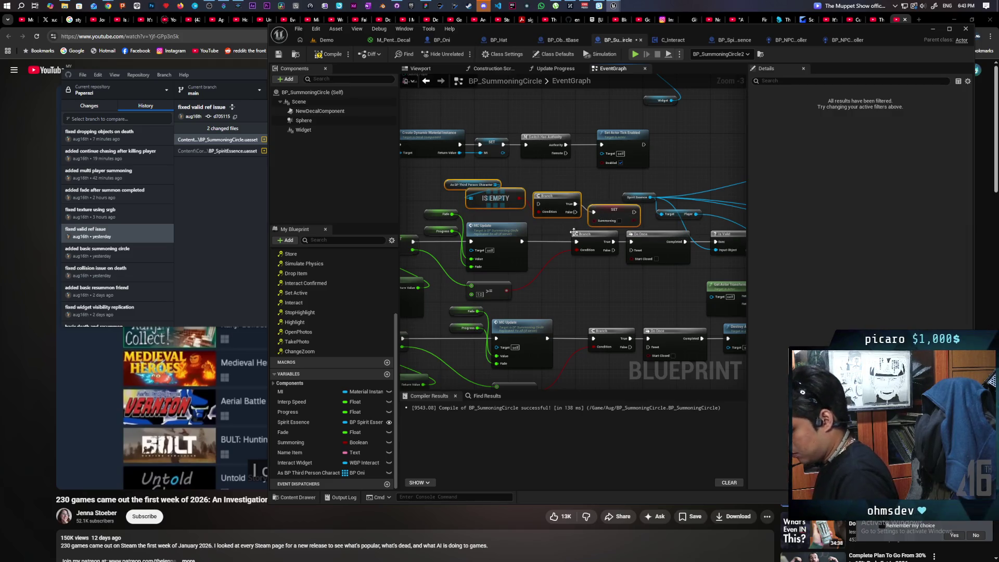
# Step: Pan down to the death event's Unbind Event area, undoing one change
pyautogui.moveTo(575, 289)
pyautogui.mouseDown()
pyautogui.moveTo(467, 180)
pyautogui.moveTo(559, 219)
pyautogui.mouseUp()
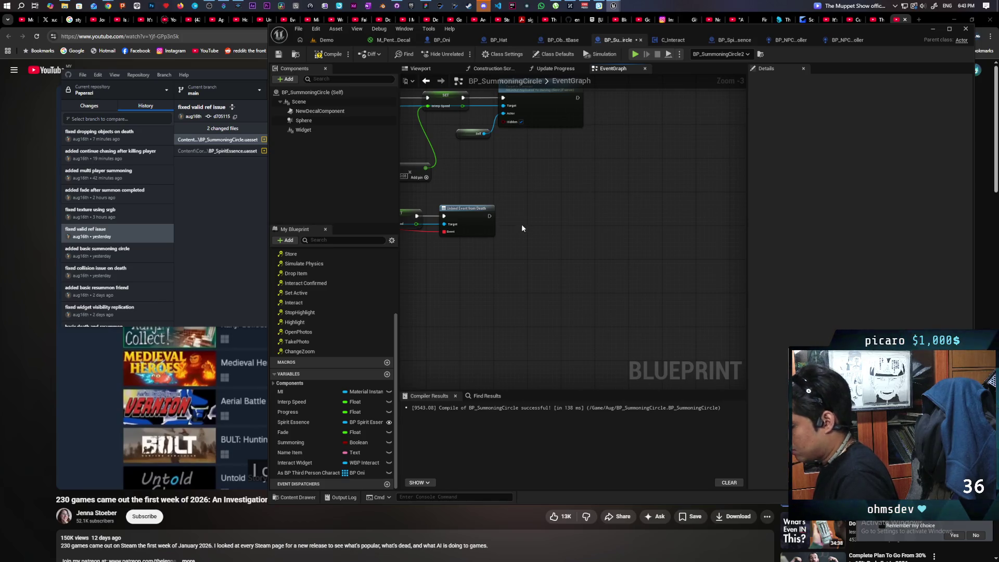
pyautogui.scroll(-3, 522, 225)
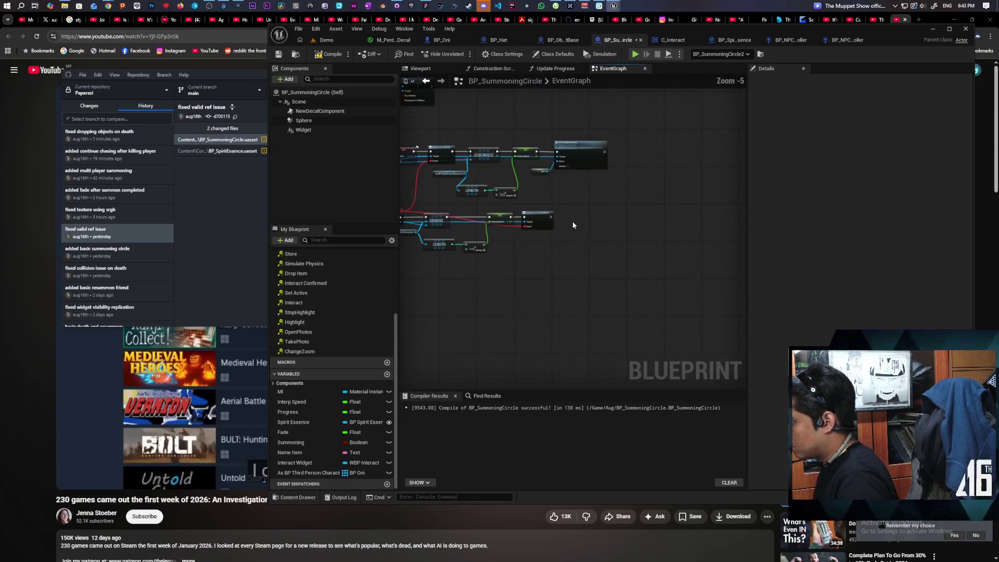
pyautogui.scroll(-2, 564, 217)
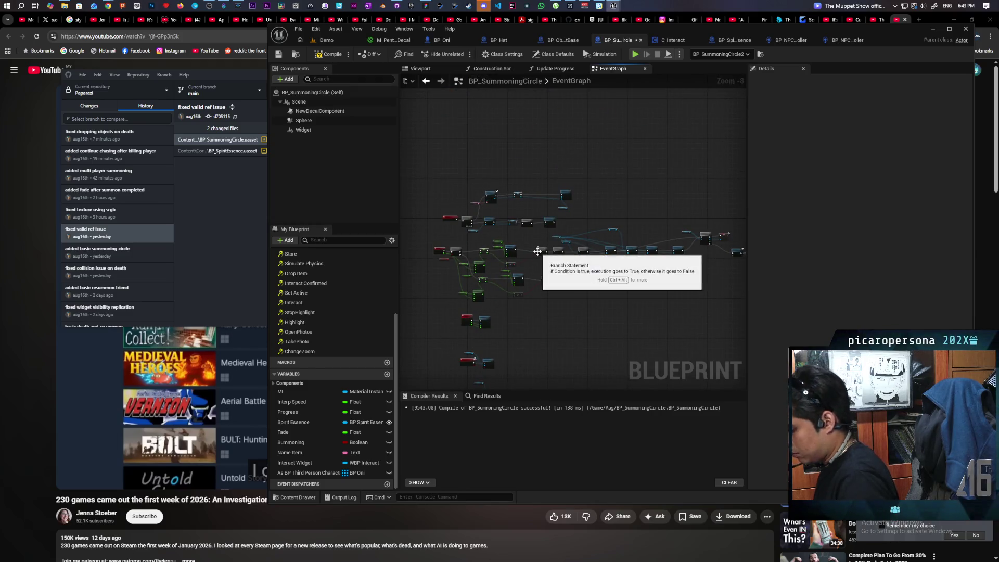
pyautogui.hotkey('ctrl', 'z')
pyautogui.scroll(3, 502, 225)
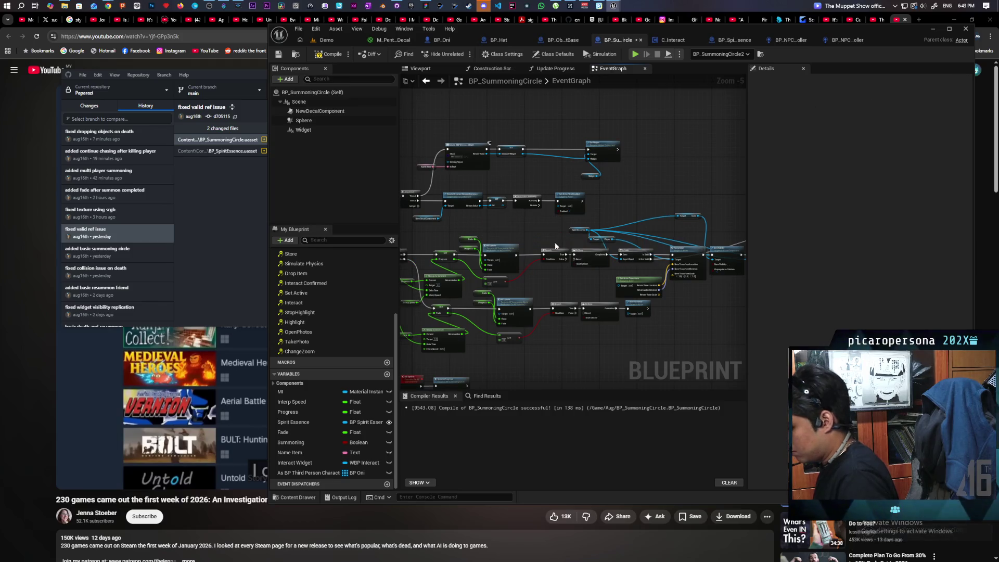
pyautogui.moveTo(573, 278)
pyautogui.mouseDown()
pyautogui.moveTo(534, 55)
pyautogui.moveTo(570, 104)
pyautogui.mouseUp()
pyautogui.scroll(1, 571, 287)
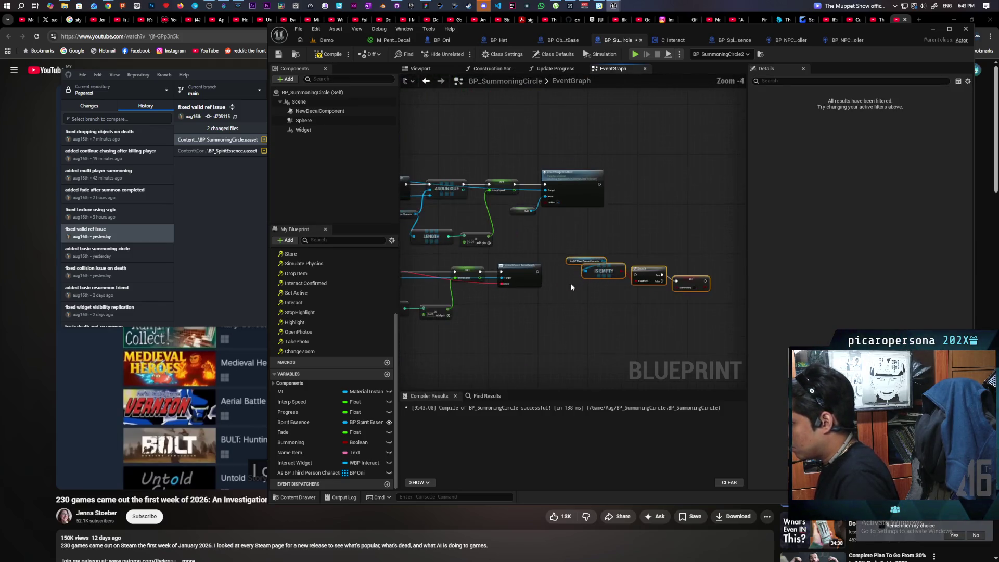
# Step: Wire Unbind Event into the Branch, place SET Summoning beside it, and compile and save
pyautogui.moveTo(538, 273)
pyautogui.mouseDown()
pyautogui.moveTo(636, 276)
pyautogui.moveTo(574, 252)
pyautogui.mouseUp()
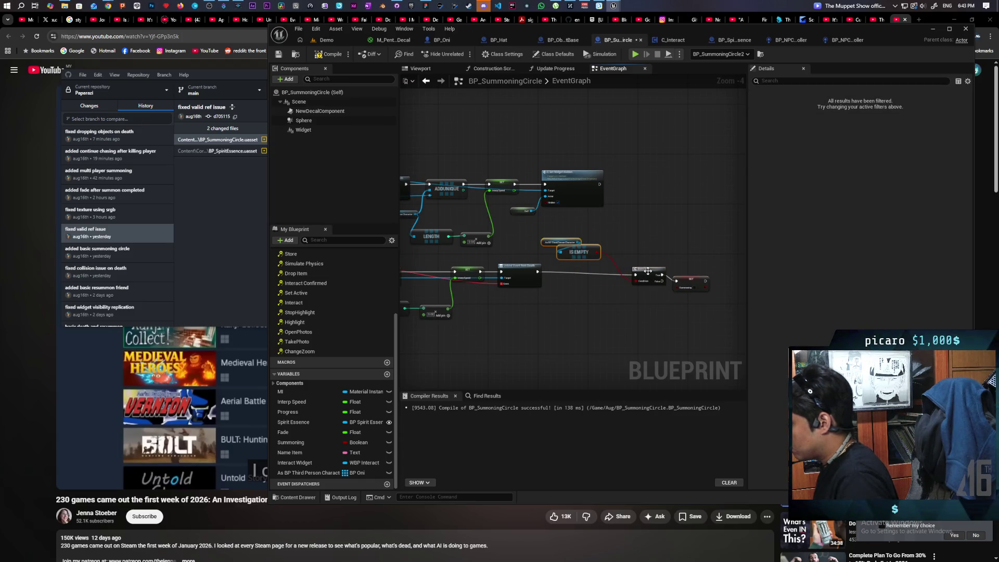
pyautogui.moveTo(647, 271); pyautogui.dragTo(574, 264)
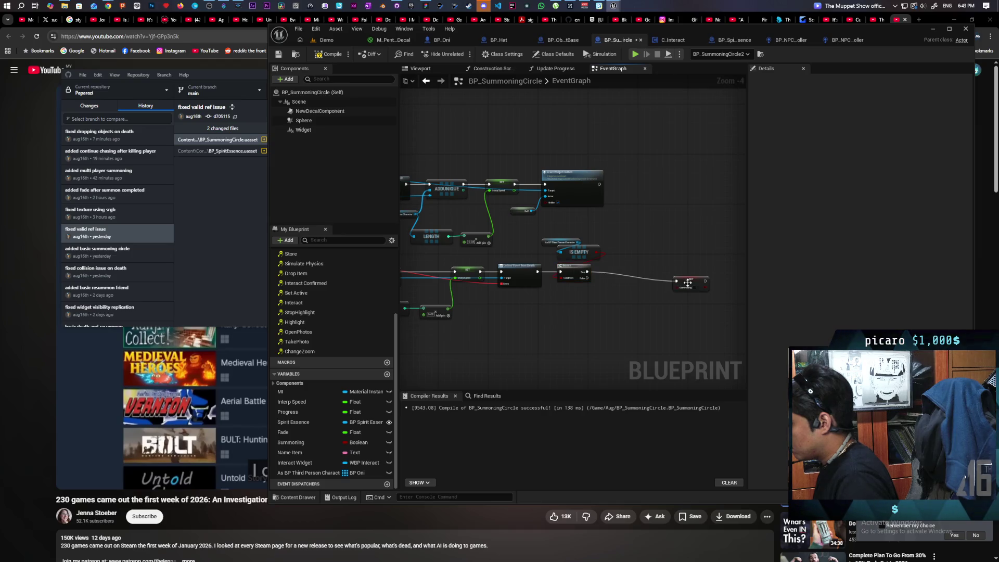
pyautogui.moveTo(687, 283); pyautogui.dragTo(619, 275)
pyautogui.moveTo(512, 311); pyautogui.dragTo(623, 300)
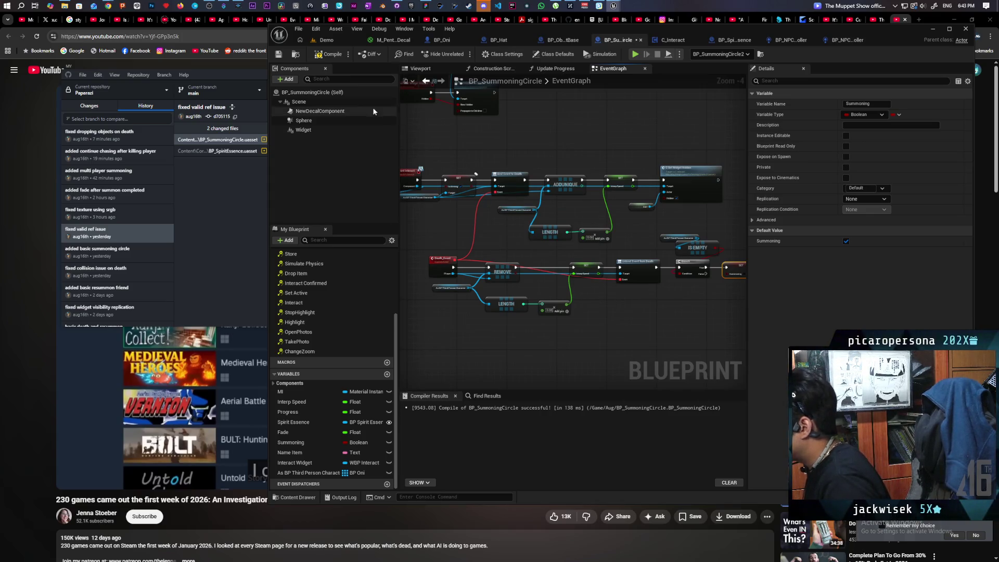
pyautogui.hotkey('ctrl', 's')
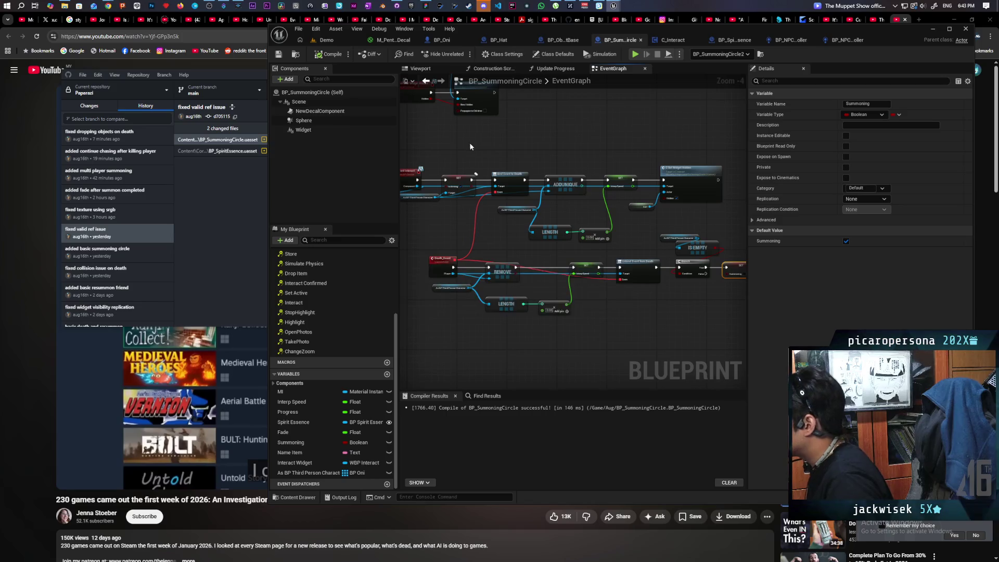
pyautogui.click(333, 39)
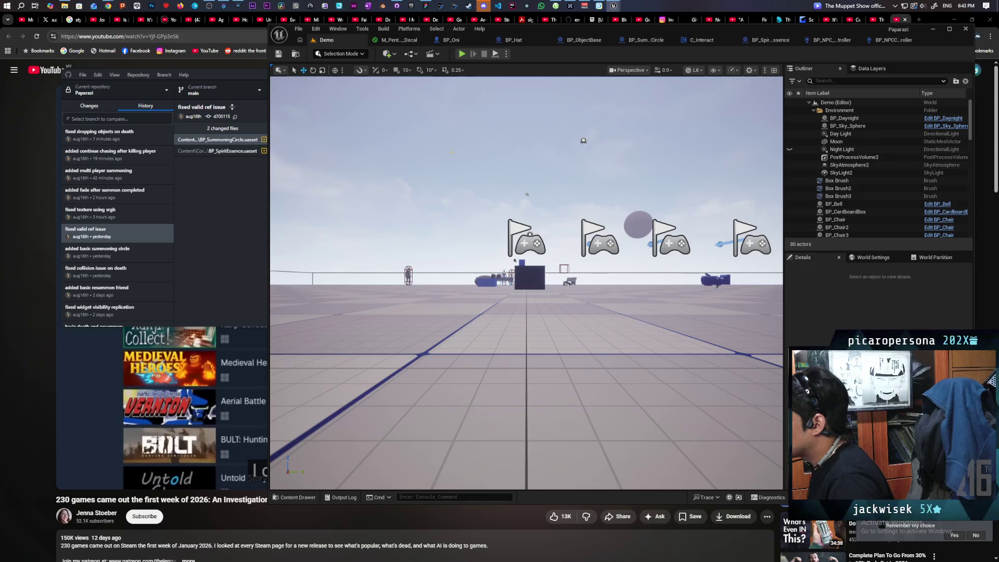
pyautogui.click(464, 57)
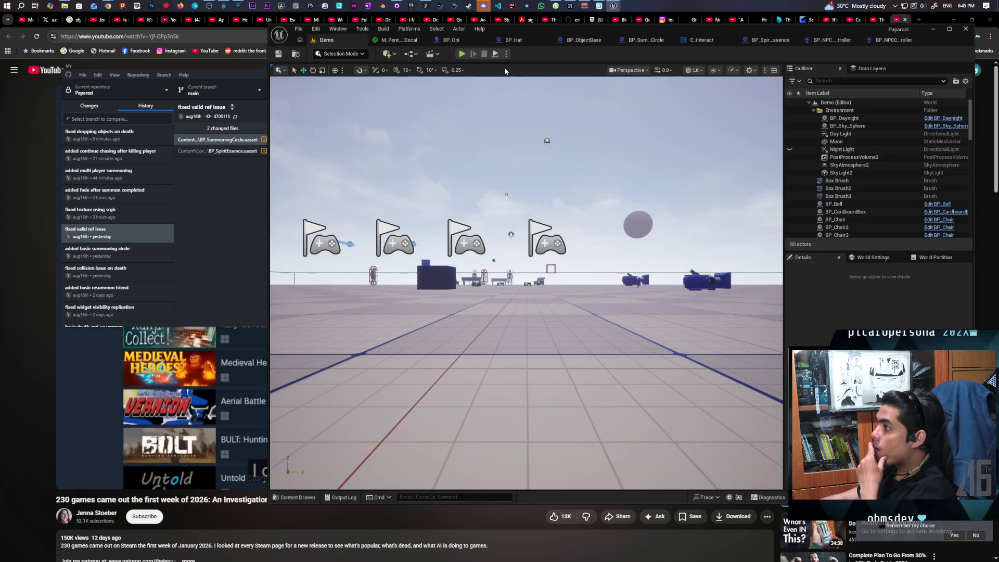
pyautogui.click(451, 40)
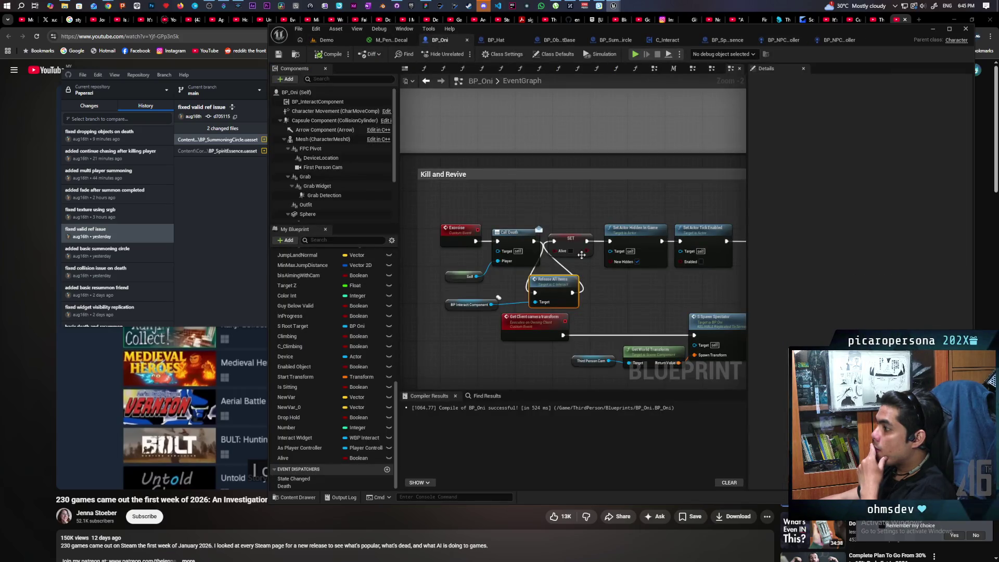
# Step: Move the camera and spectator nodes lower and place MC Set Collision left of centre
pyautogui.moveTo(581, 254)
pyautogui.mouseDown()
pyautogui.moveTo(500, 272)
pyautogui.moveTo(364, 270)
pyautogui.moveTo(541, 260)
pyautogui.moveTo(411, 229)
pyautogui.mouseUp()
pyautogui.moveTo(515, 292)
pyautogui.mouseDown()
pyautogui.moveTo(631, 285)
pyautogui.moveTo(637, 239)
pyautogui.moveTo(550, 258)
pyautogui.mouseUp()
pyautogui.moveTo(650, 192); pyautogui.dragTo(679, 237)
pyautogui.click(657, 177)
pyautogui.moveTo(657, 181); pyautogui.dragTo(538, 255)
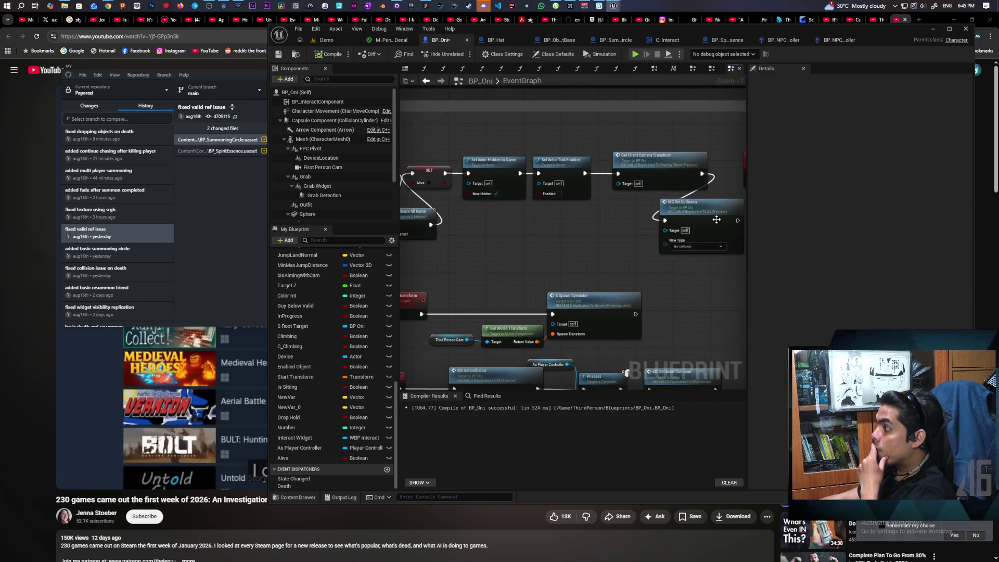
pyautogui.moveTo(717, 219); pyautogui.dragTo(531, 235)
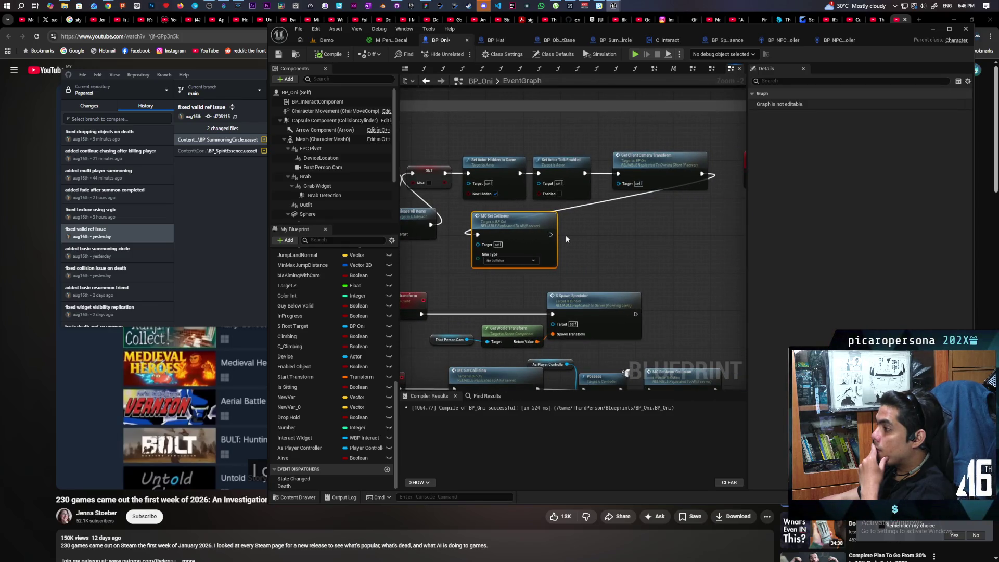
# Step: Search blueprint actions for 'set actor loca', then dismiss the list without adding anything
pyautogui.rightClick(594, 229)
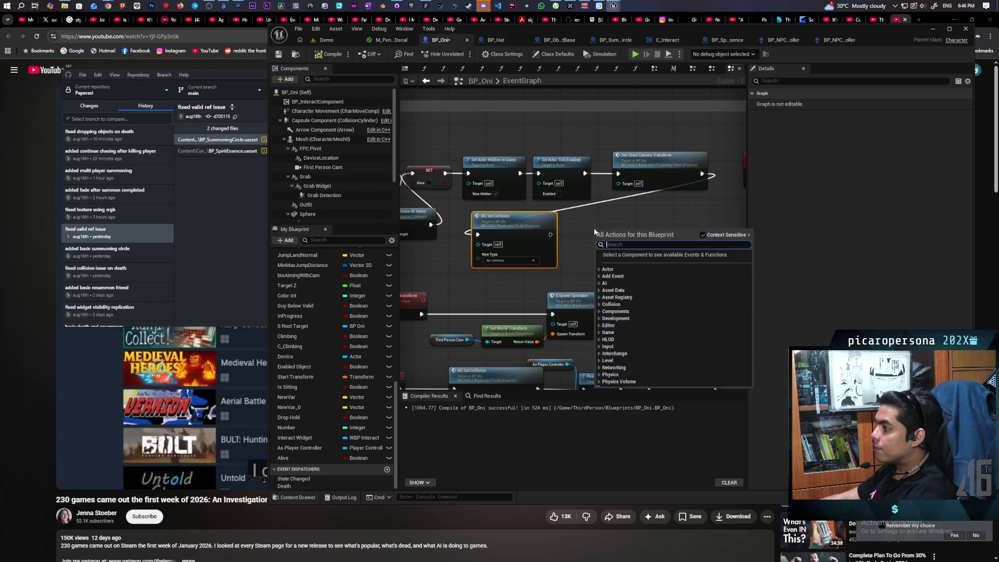
pyautogui.write('set actor loca')
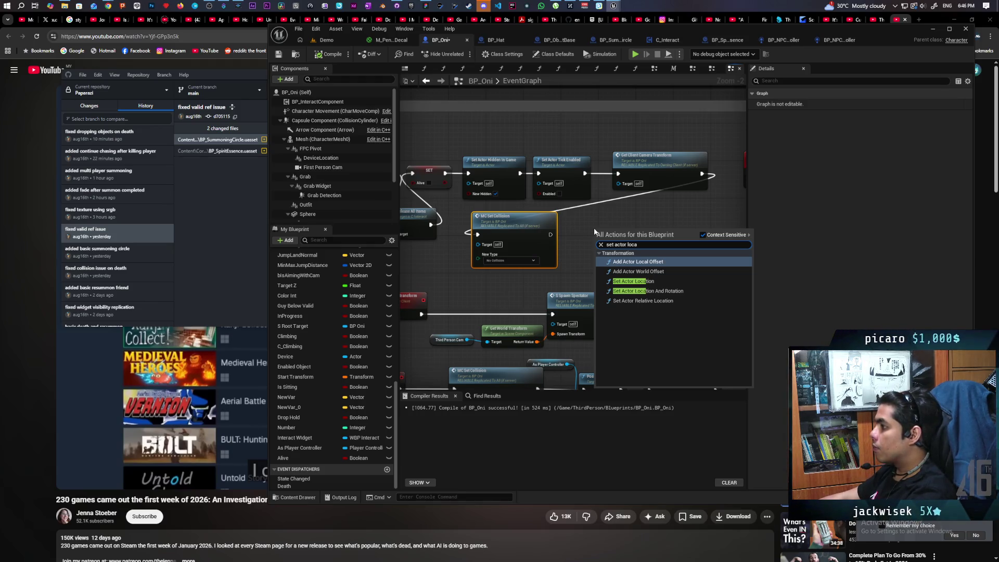
pyautogui.click(576, 239)
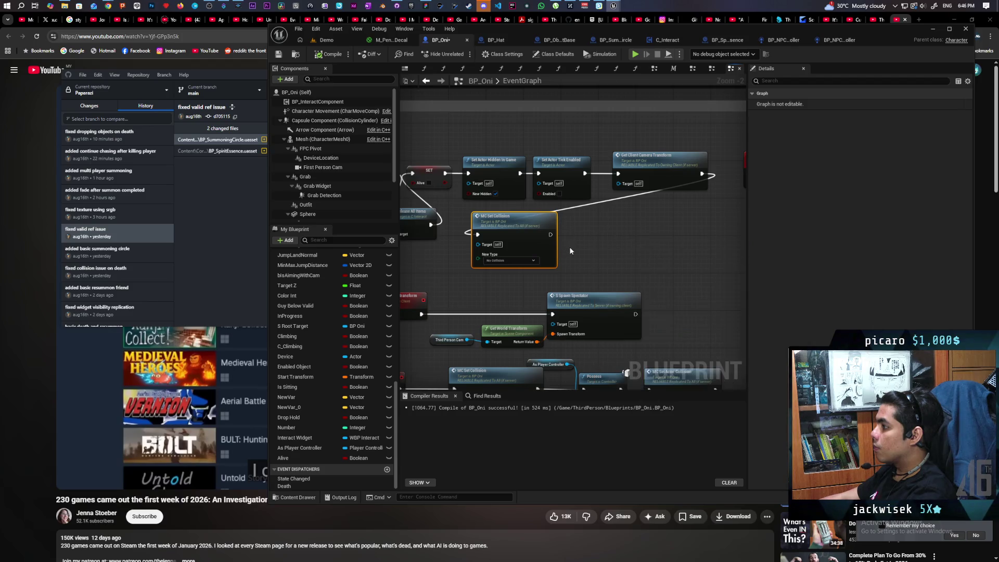
# Step: Place MC Set Collision under the camera transform node and make room beside the spirit spawn
pyautogui.moveTo(746, 246)
pyautogui.mouseDown()
pyautogui.moveTo(523, 275)
pyautogui.moveTo(415, 272)
pyautogui.mouseUp()
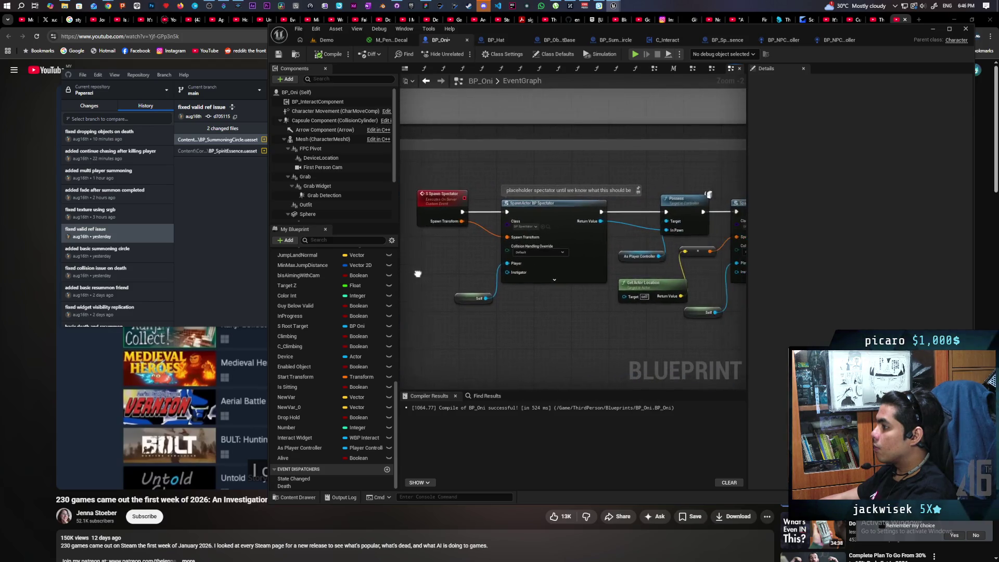
pyautogui.moveTo(591, 323)
pyautogui.mouseDown()
pyautogui.moveTo(495, 312)
pyautogui.moveTo(678, 289)
pyautogui.moveTo(650, 269)
pyautogui.moveTo(623, 288)
pyautogui.mouseUp()
pyautogui.moveTo(453, 253)
pyautogui.mouseDown()
pyautogui.moveTo(629, 254)
pyautogui.moveTo(592, 238)
pyautogui.moveTo(431, 267)
pyautogui.mouseUp()
pyautogui.moveTo(584, 295); pyautogui.dragTo(399, 276)
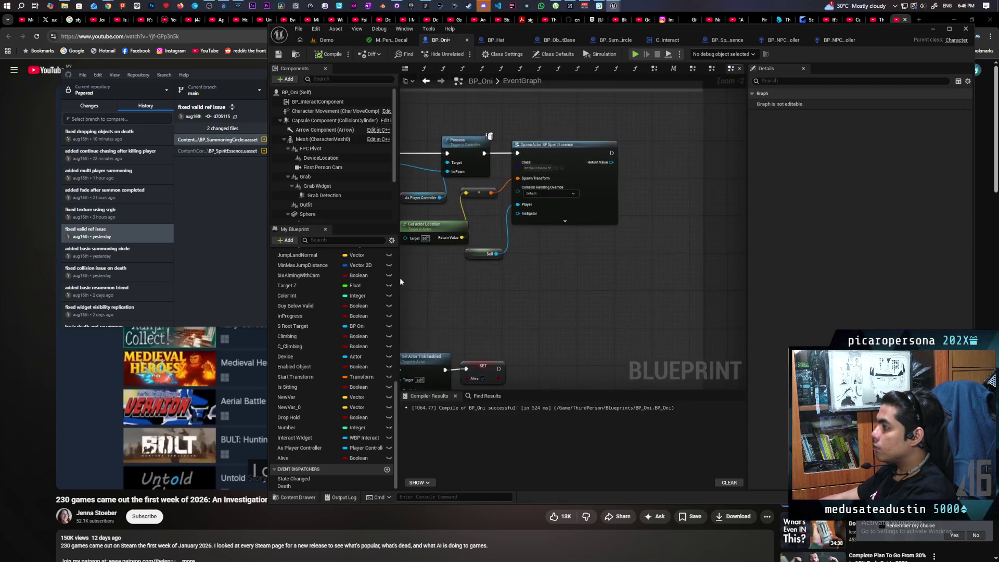
pyautogui.moveTo(532, 289)
pyautogui.mouseDown()
pyautogui.moveTo(602, 297)
pyautogui.moveTo(478, 313)
pyautogui.mouseUp()
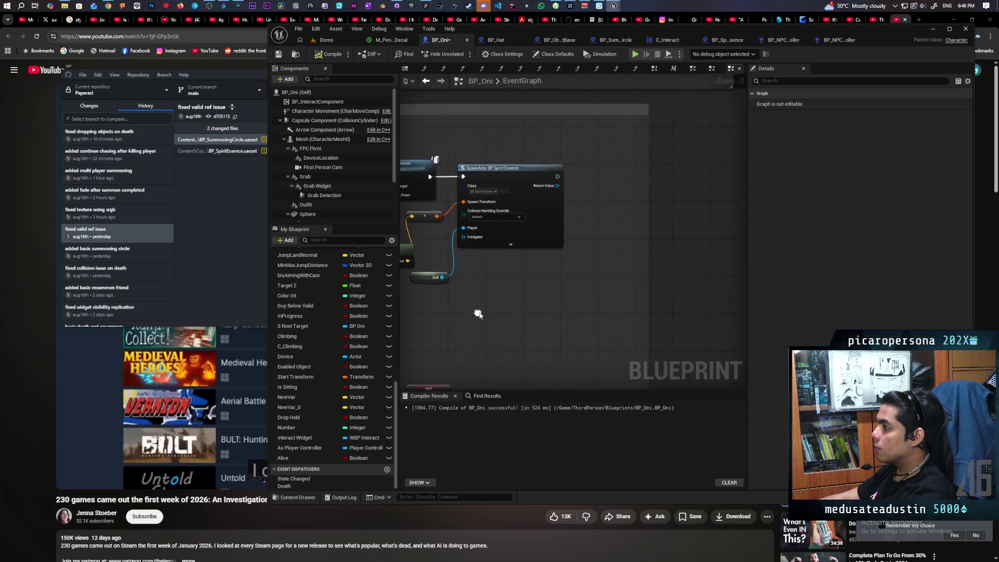
# Step: Add a Set Actor Location node after SpawnActor BP Spirit Essence with New Location Z -1000
pyautogui.rightClick(594, 220)
pyautogui.write('set actor ')
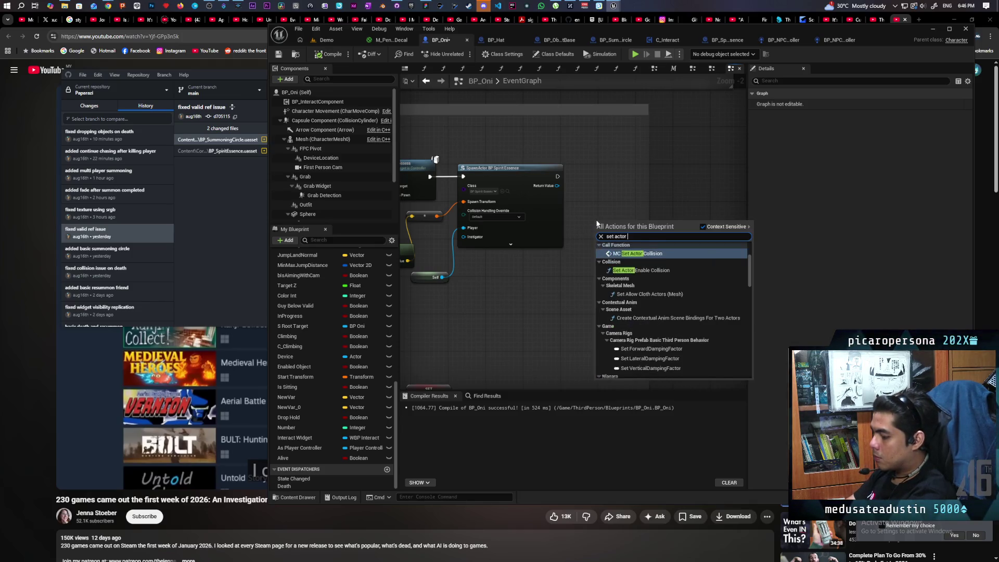
pyautogui.write('loca')
pyautogui.click(633, 273)
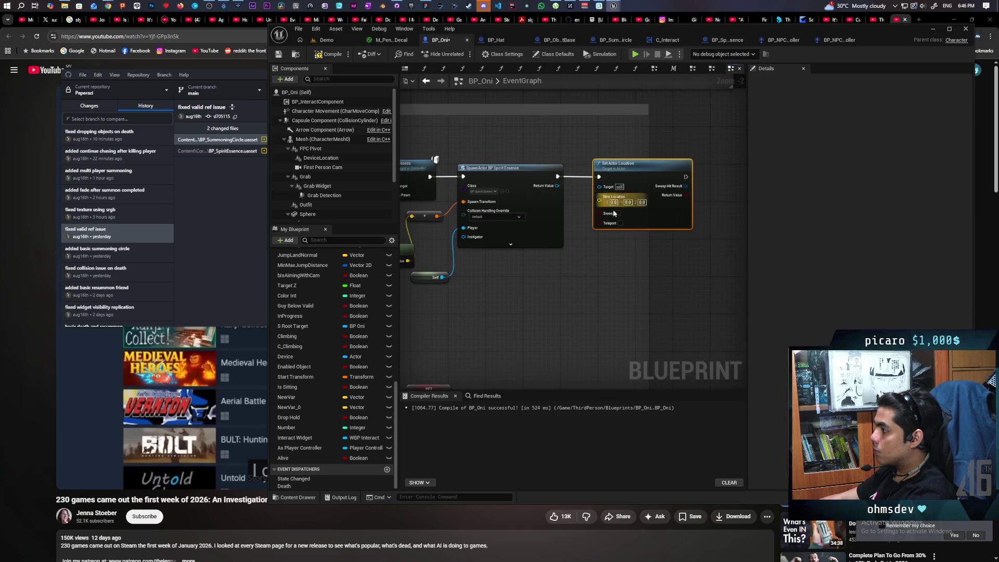
pyautogui.click(640, 202)
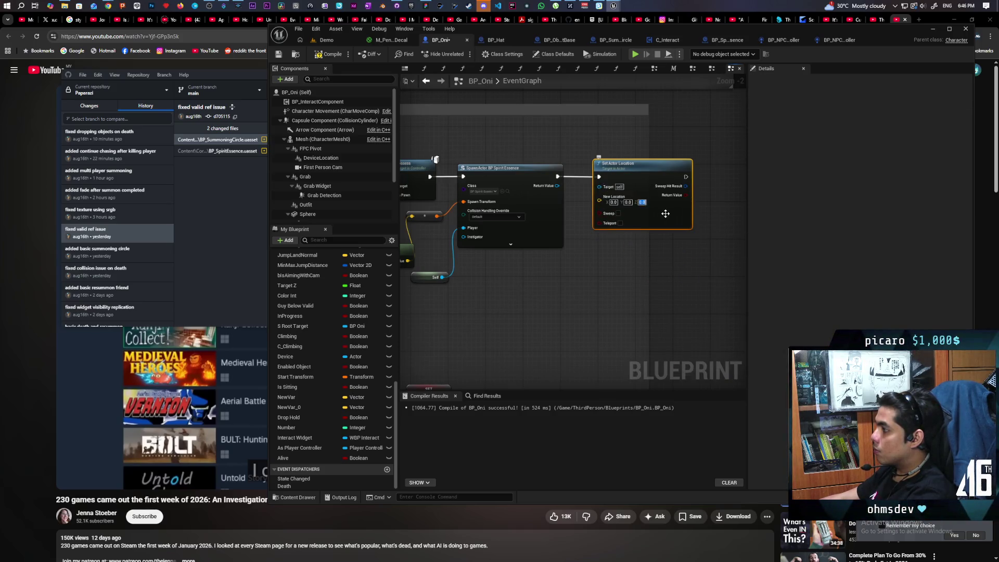
pyautogui.write('-1000')
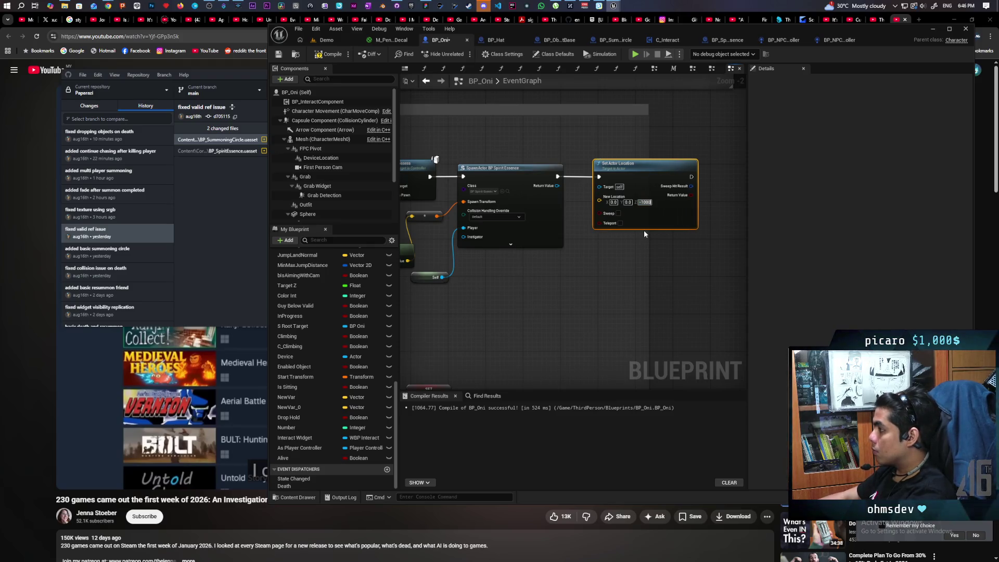
pyautogui.press('Return')
pyautogui.click(645, 258)
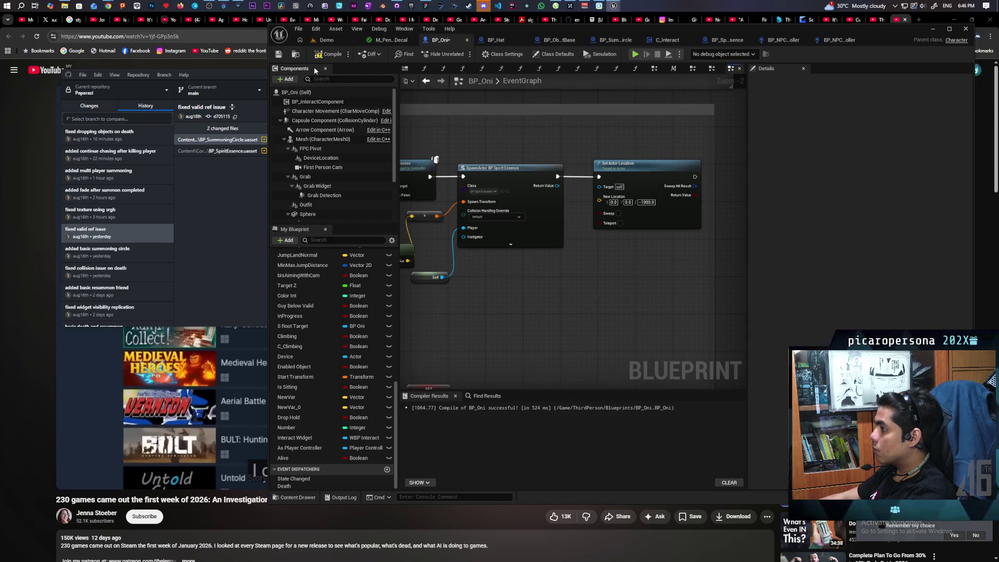
# Step: Save BP_Oni and start a multiplayer play-test of the Demo level
pyautogui.hotkey('ctrl', 's')
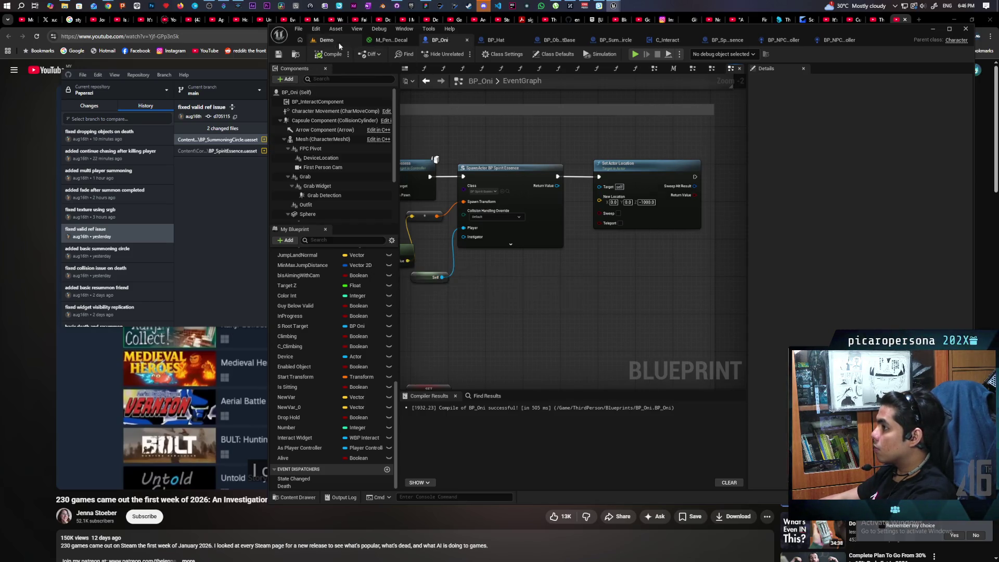
pyautogui.click(327, 40)
pyautogui.hotkey('alt', 'p')
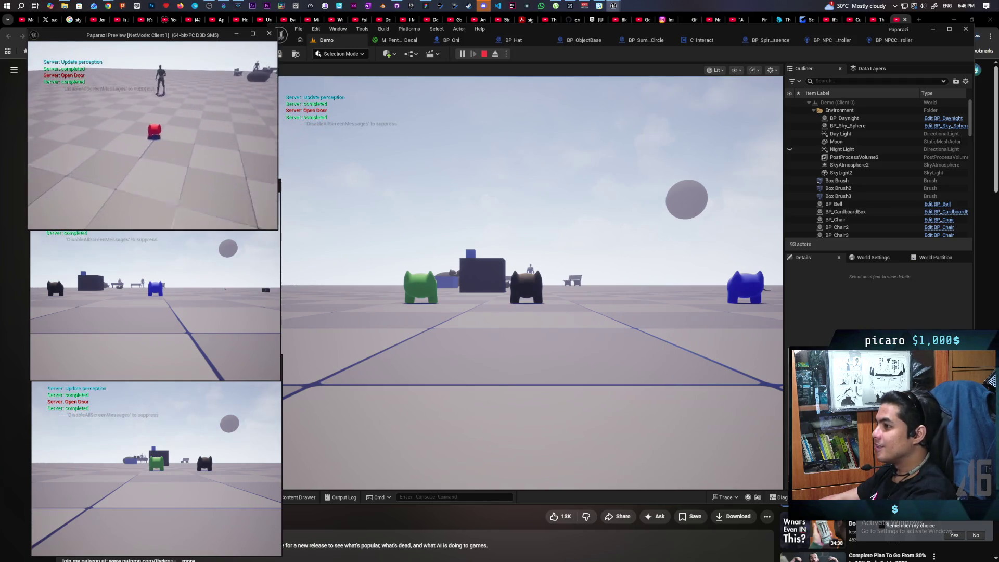
# Step: In Client 2, pick up the cardboard box disguise and approach the mannequin, then stop play-testing
pyautogui.click(173, 186)
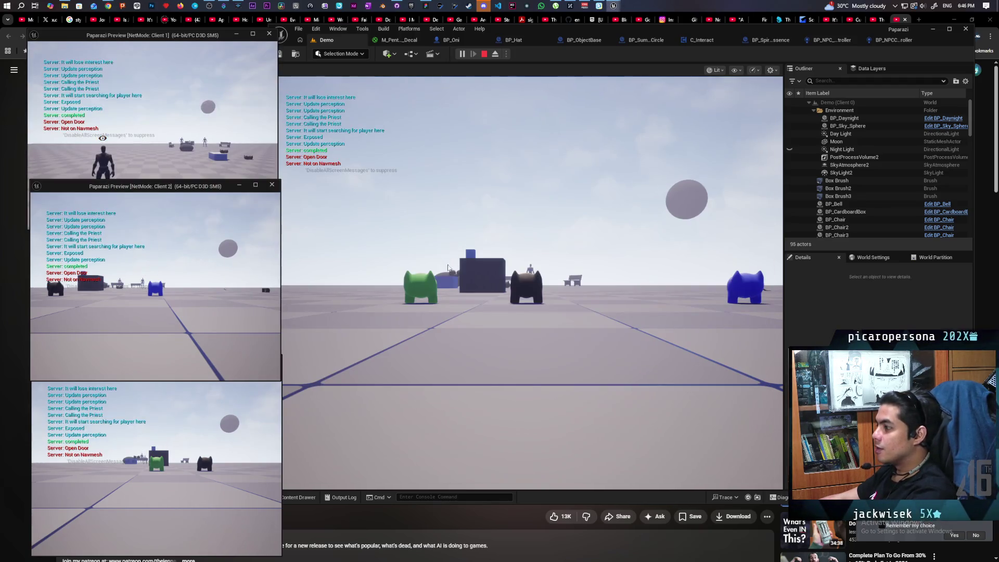
pyautogui.click(447, 268)
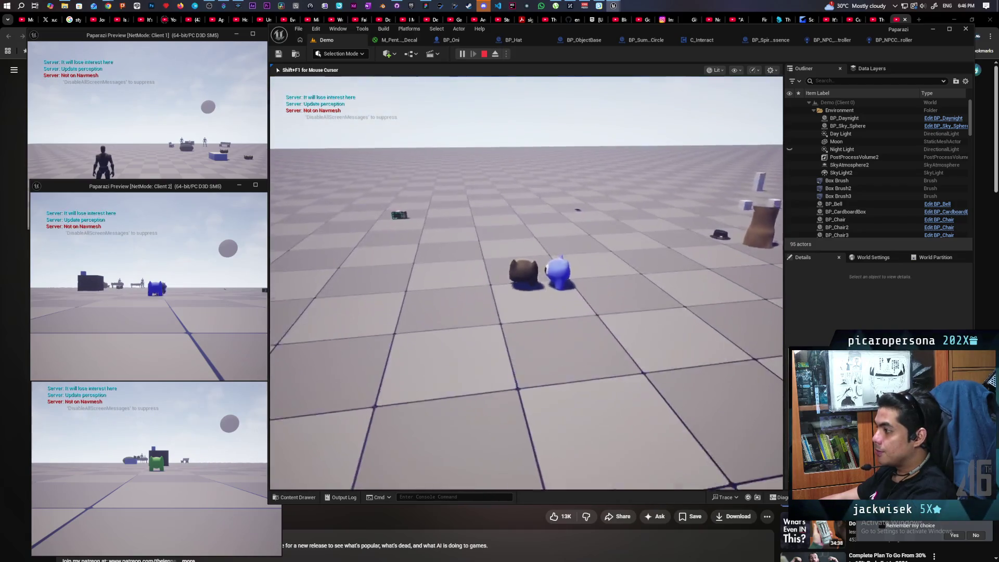
pyautogui.press('w')
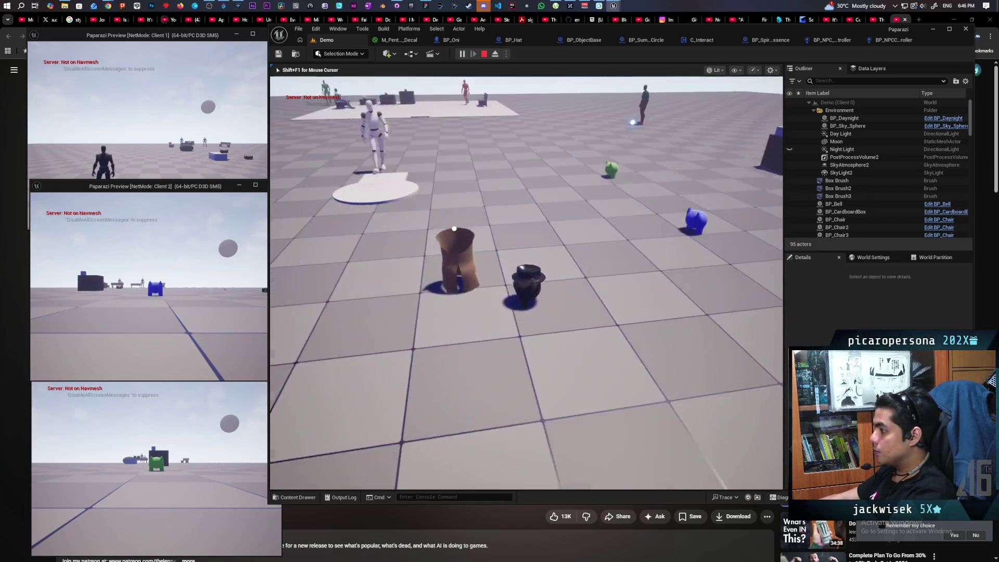
pyautogui.press('e')
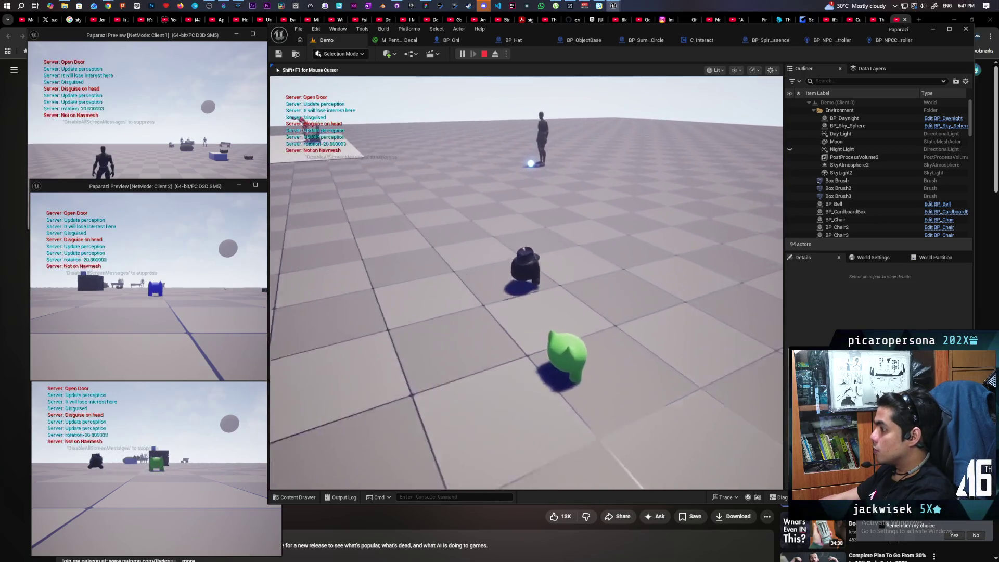
pyautogui.press('w')
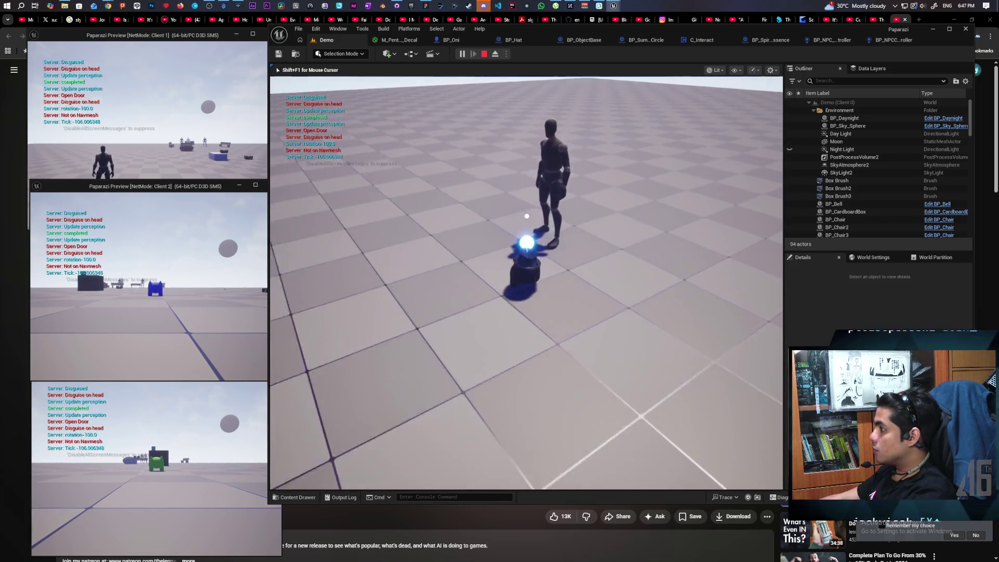
pyautogui.press('e')
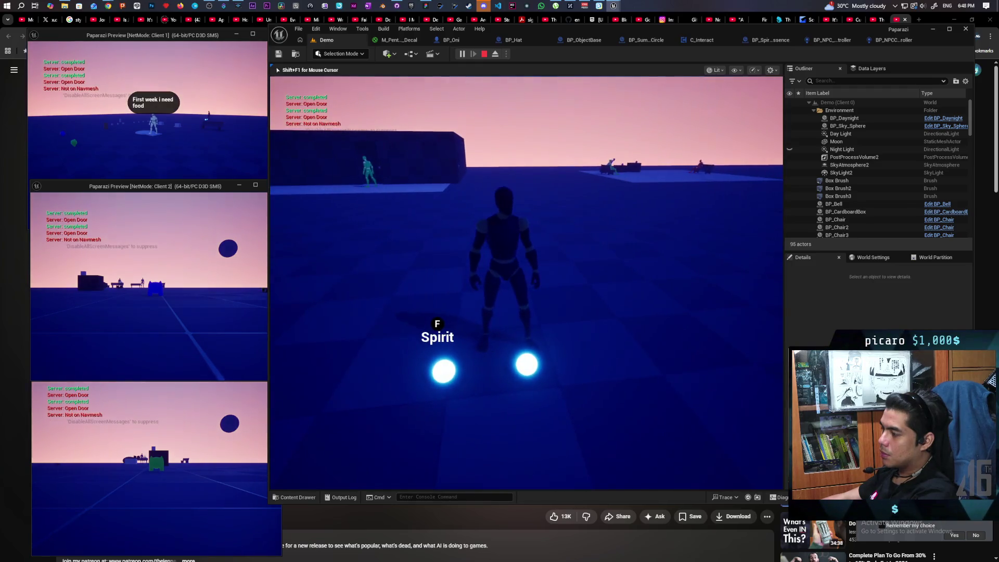
pyautogui.press('Escape')
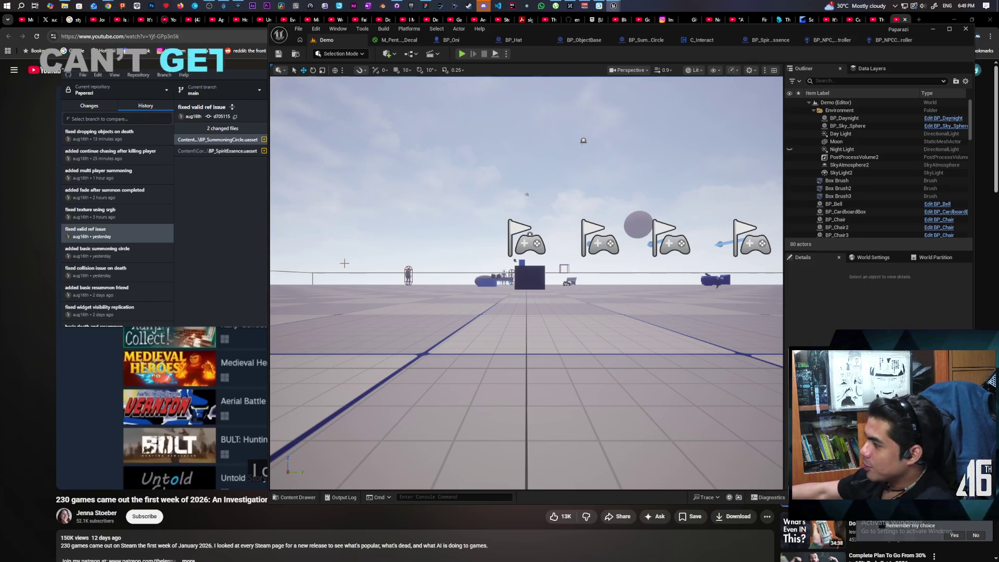
# Step: Resume the other streamer's 'UE5 | Dark Souls but turn-based?' stream and glance at notifications
pyautogui.moveTo(107, 6)
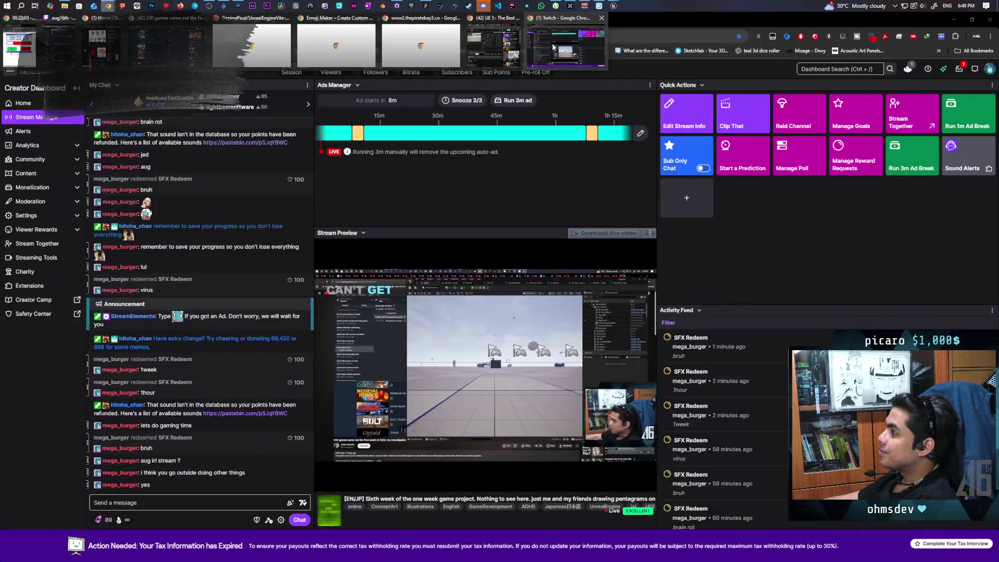
pyautogui.click(553, 47)
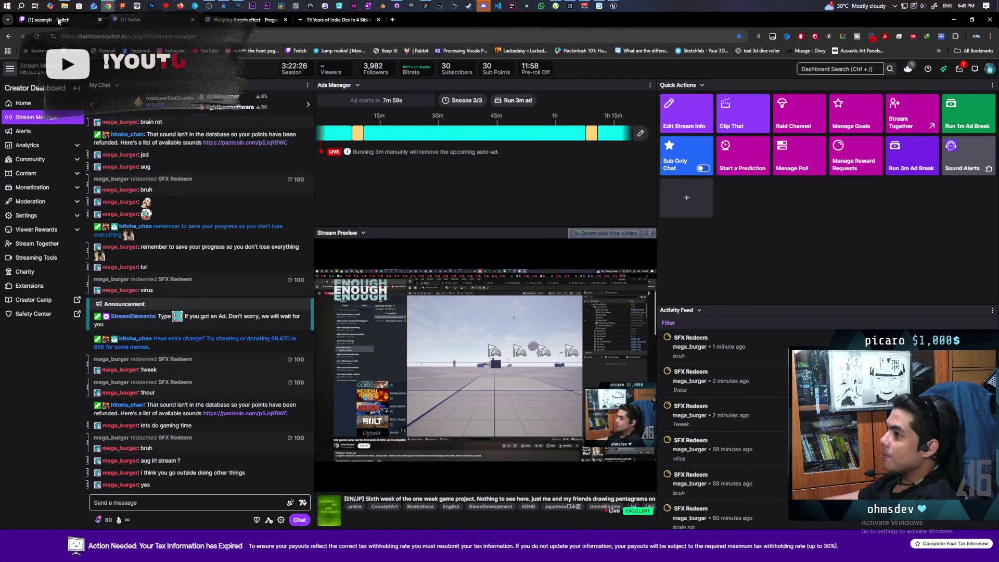
pyautogui.click(57, 20)
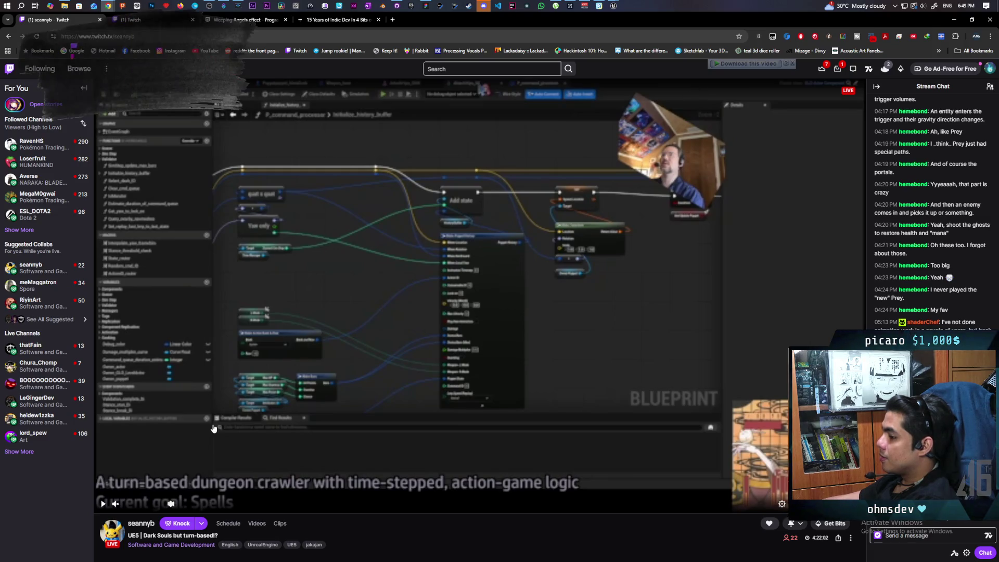
pyautogui.click(103, 504)
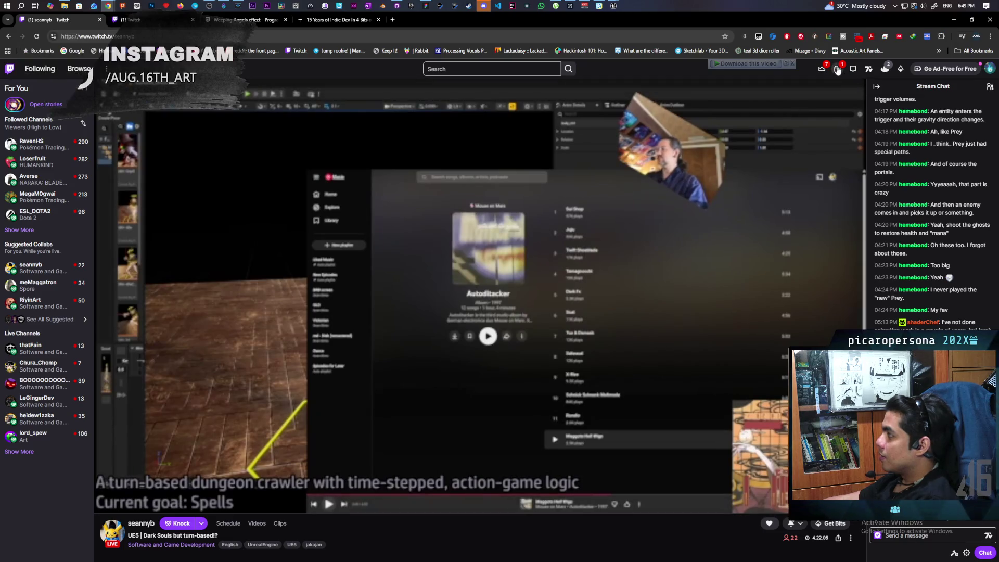
pyautogui.click(837, 69)
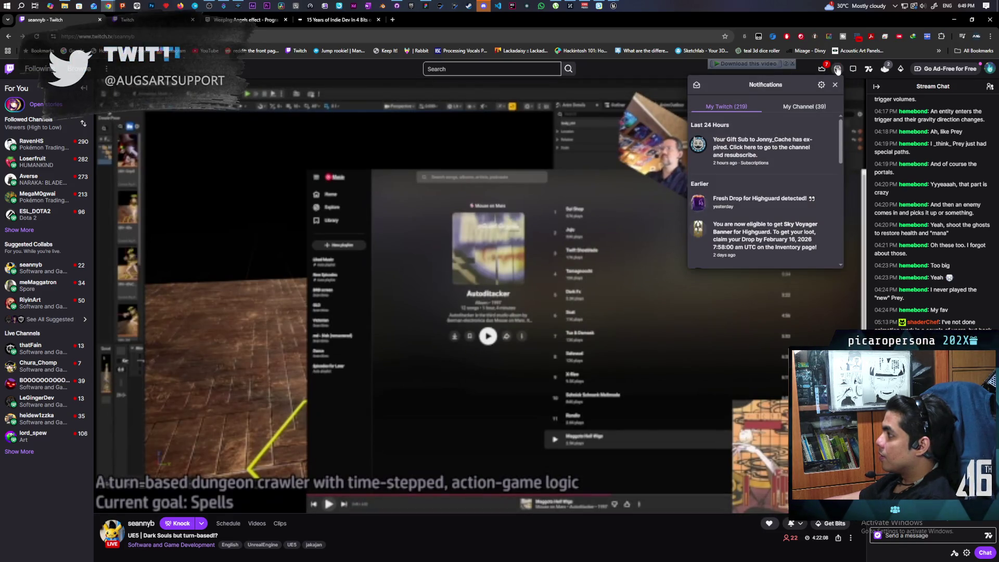
pyautogui.click(591, 330)
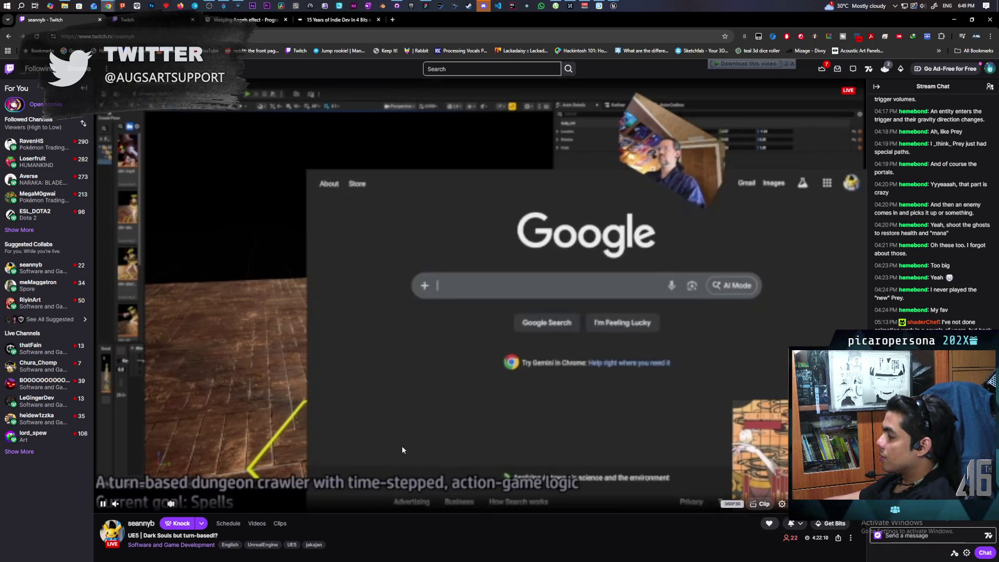